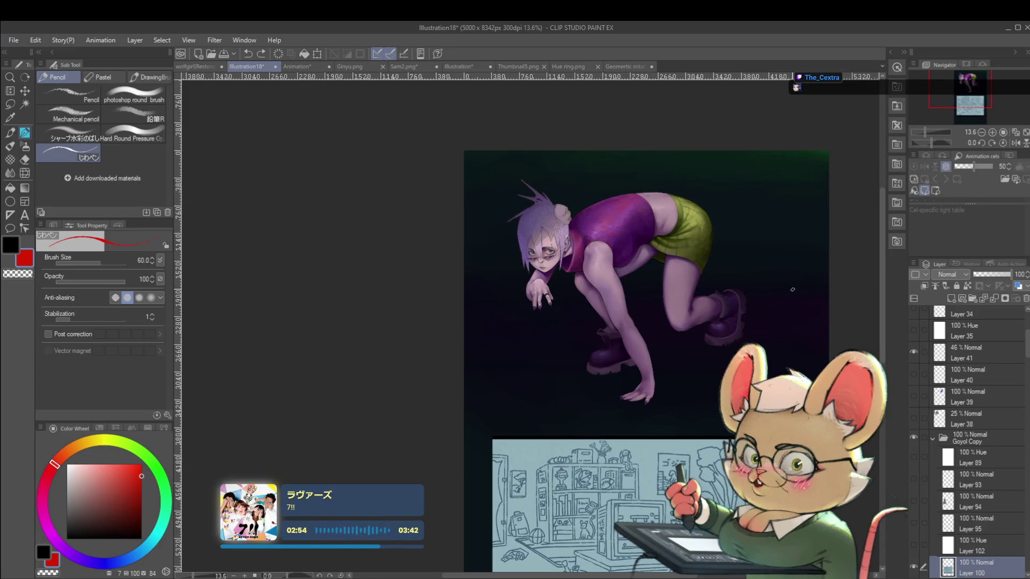
# Step: Zoom in on the crouching-girl painting and mirror the view horizontally
pyautogui.moveTo(774, 250); pyautogui.dragTo(733, 232)
pyautogui.scroll(-1, 725, 221)
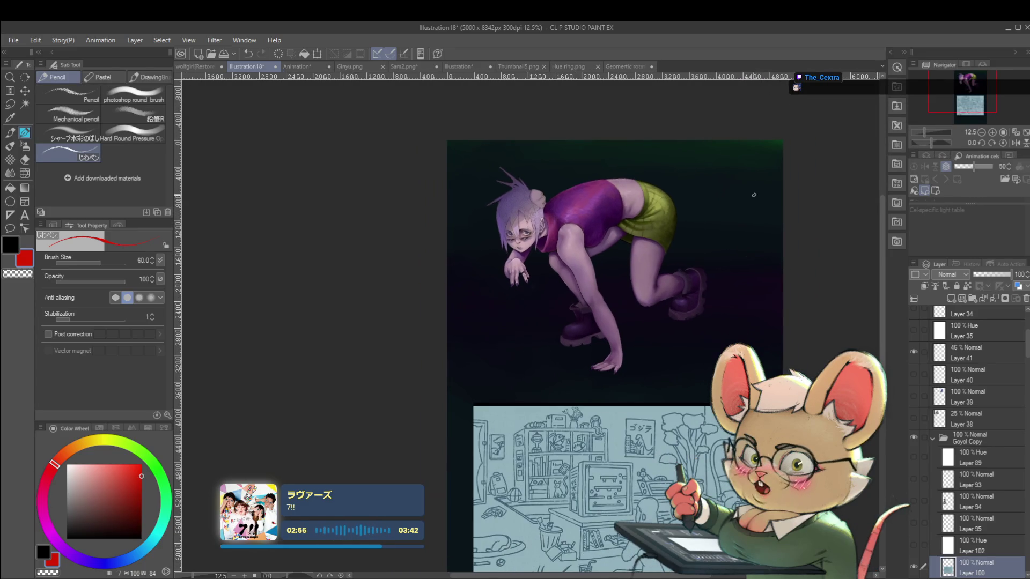
pyautogui.scroll(2, 725, 227)
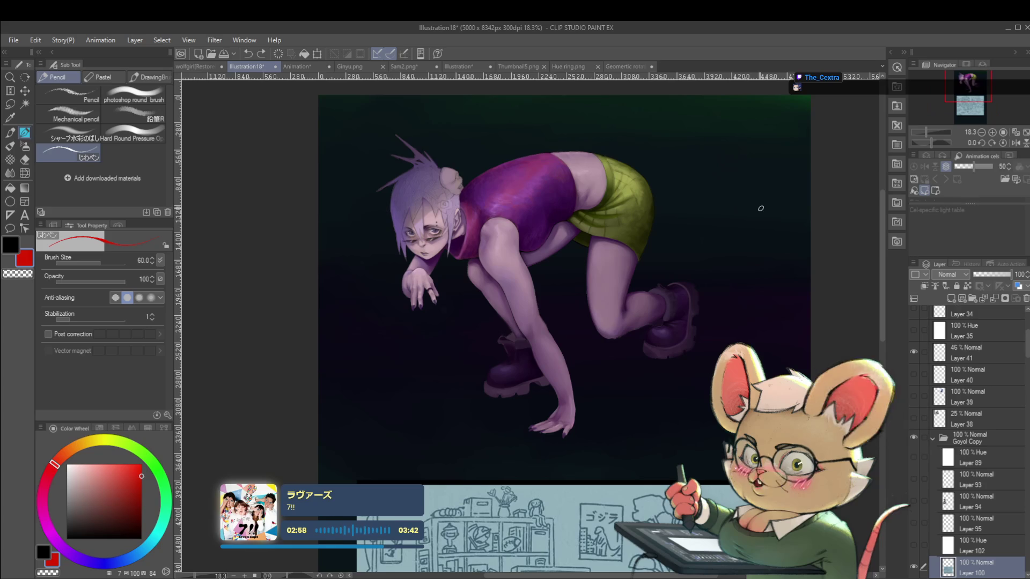
pyautogui.scroll(2, 775, 240)
pyautogui.scroll(1, 732, 248)
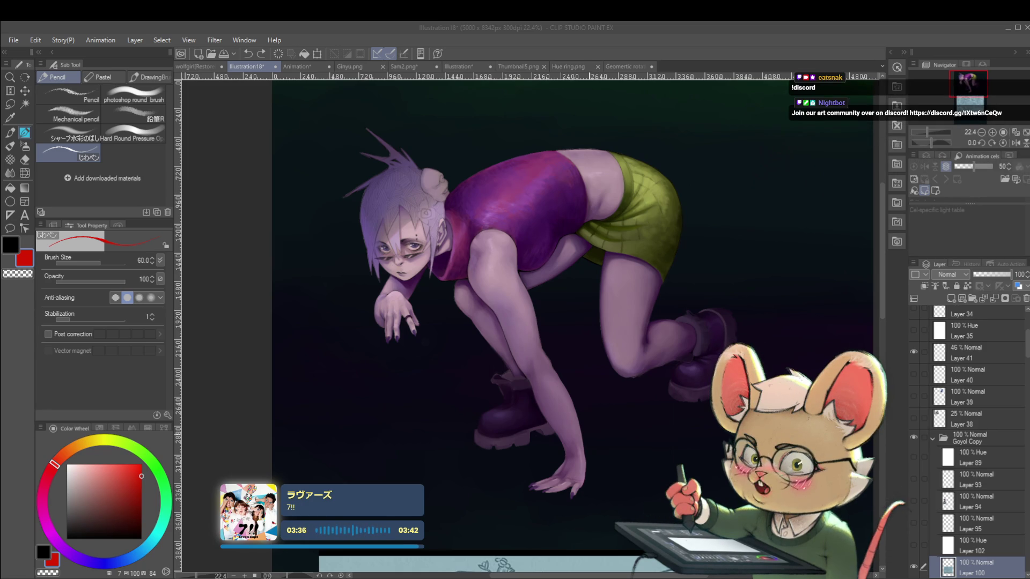
pyautogui.click(590, 432)
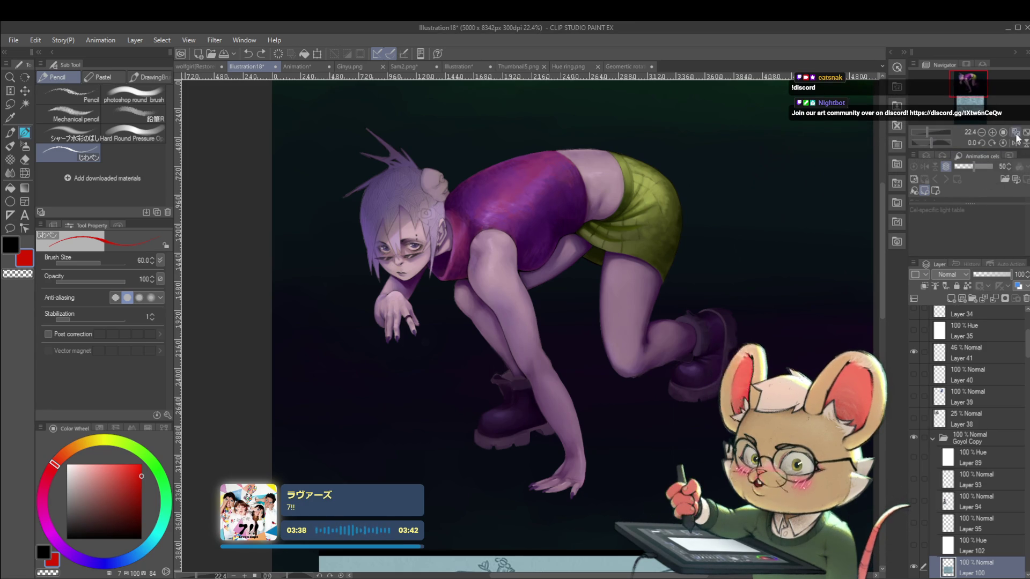
pyautogui.click(1015, 143)
# Step: Sample the boot's dark purple as the painting colour and unflip the view
pyautogui.scroll(-3, 514, 322)
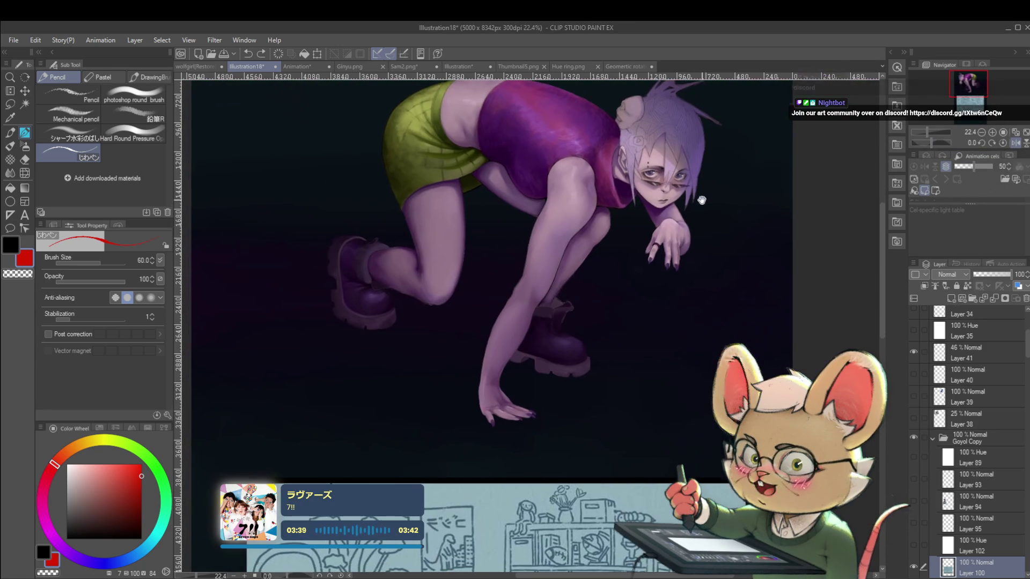
pyautogui.keyDown('alt'); pyautogui.click(529, 335); pyautogui.keyUp('alt')
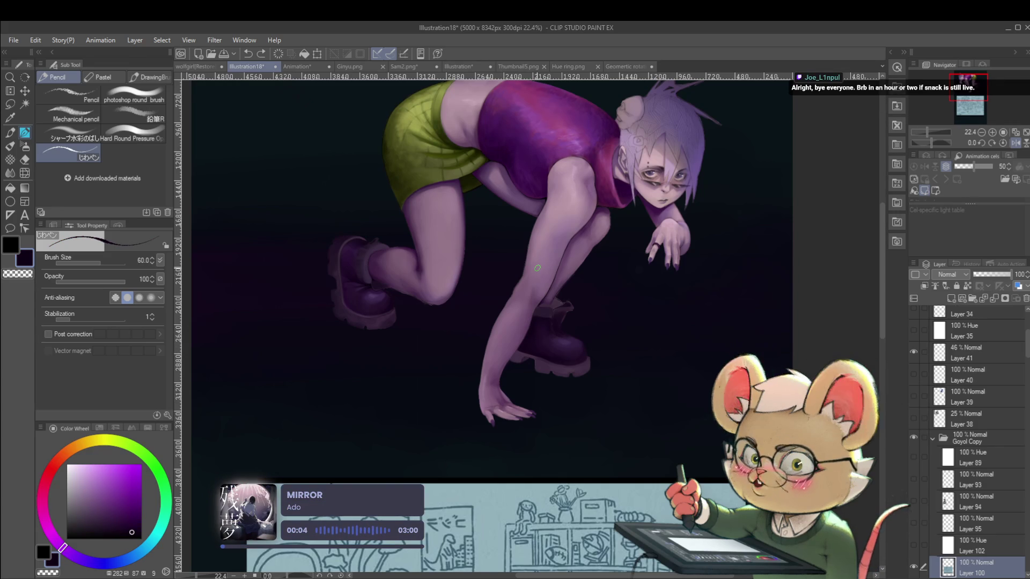
pyautogui.click(1015, 143)
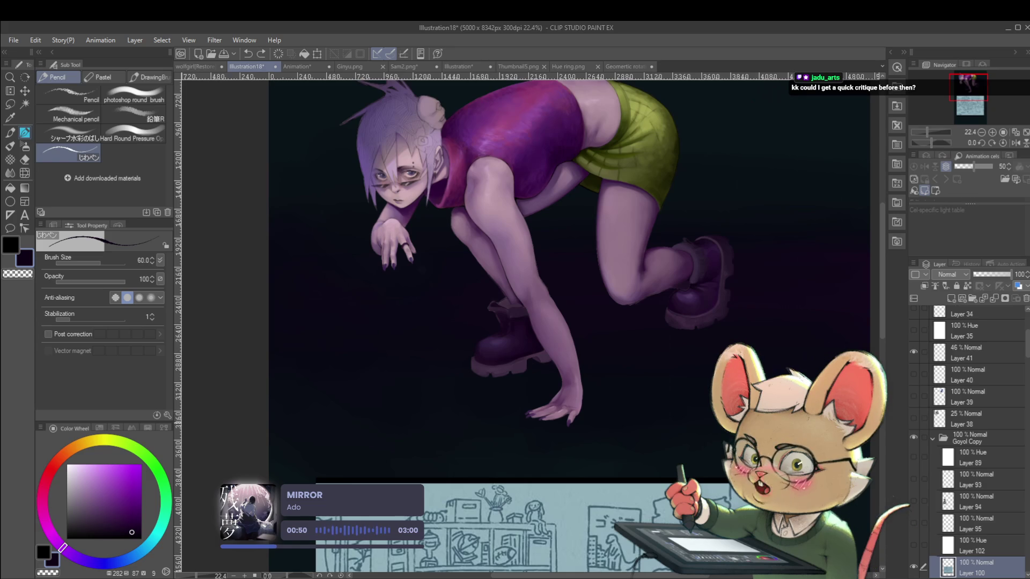
# Step: Zoom to check the whole unmirrored figure, then switch to the Illustration document
pyautogui.scroll(-2, 568, 322)
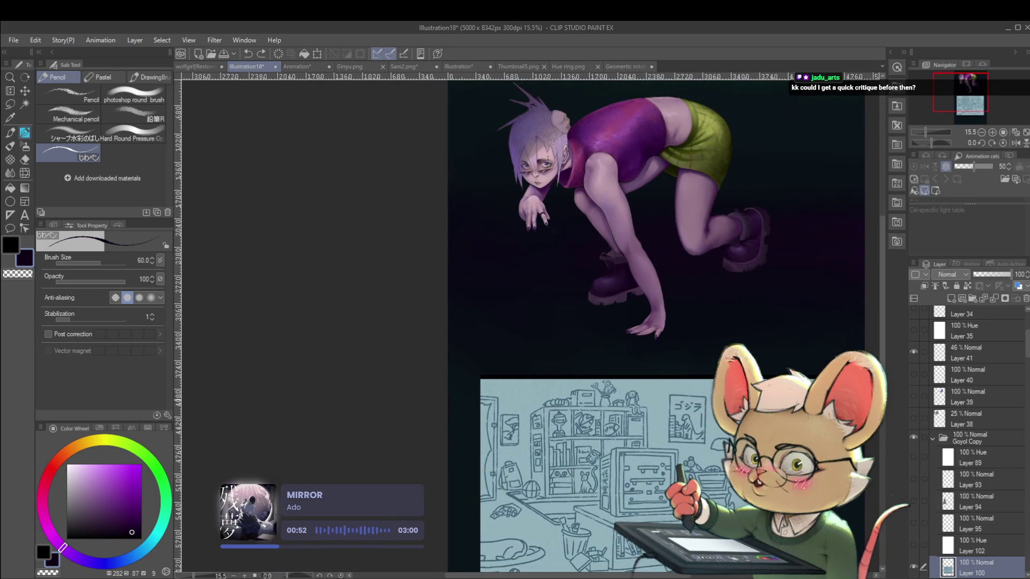
pyautogui.scroll(2, 657, 322)
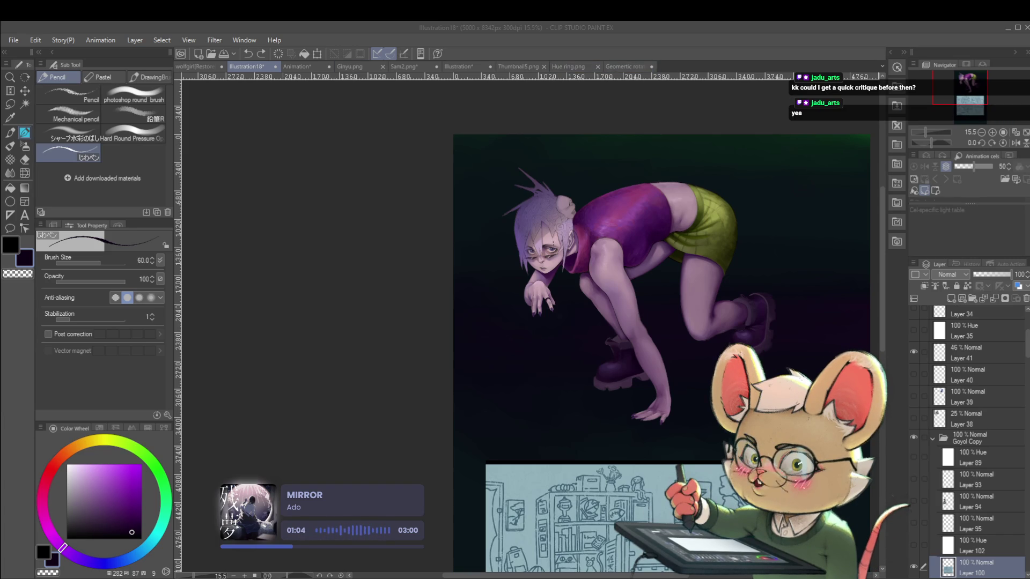
pyautogui.click(464, 69)
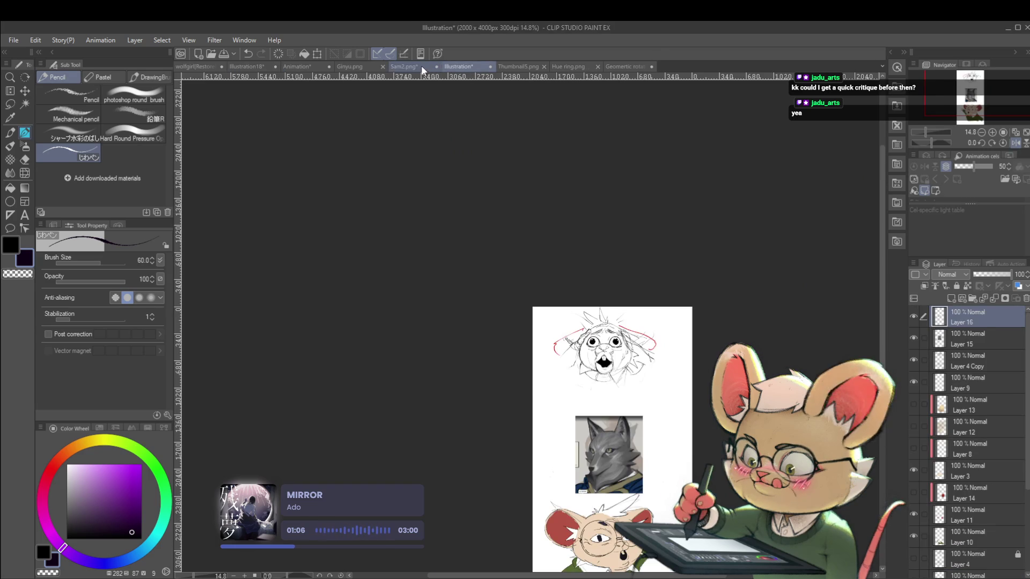
# Step: Cycle through the open documents to reach the wolfgirl[Restore] sketch sheet
pyautogui.click(420, 65)
pyautogui.click(363, 65)
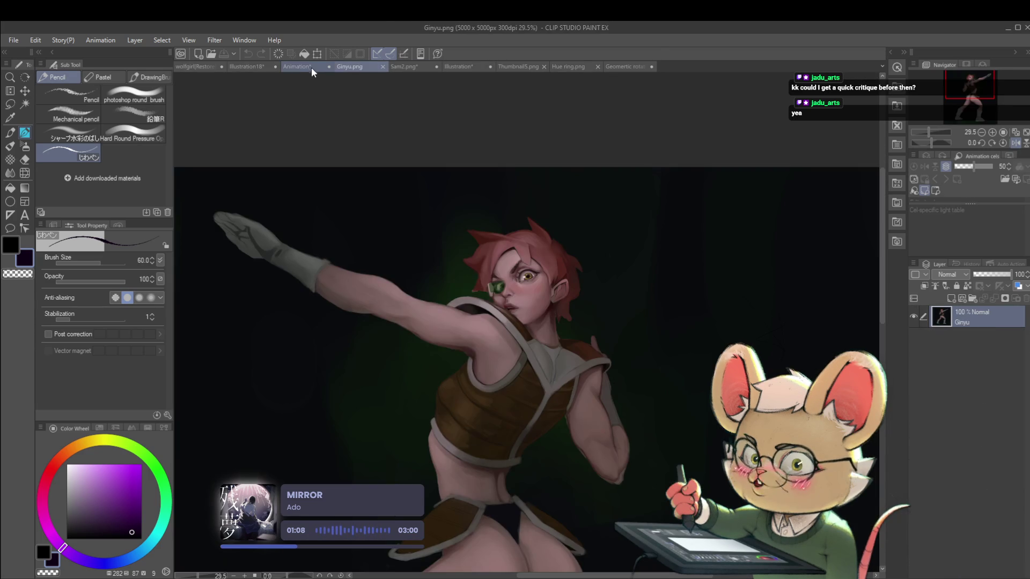
pyautogui.click(311, 66)
pyautogui.click(259, 66)
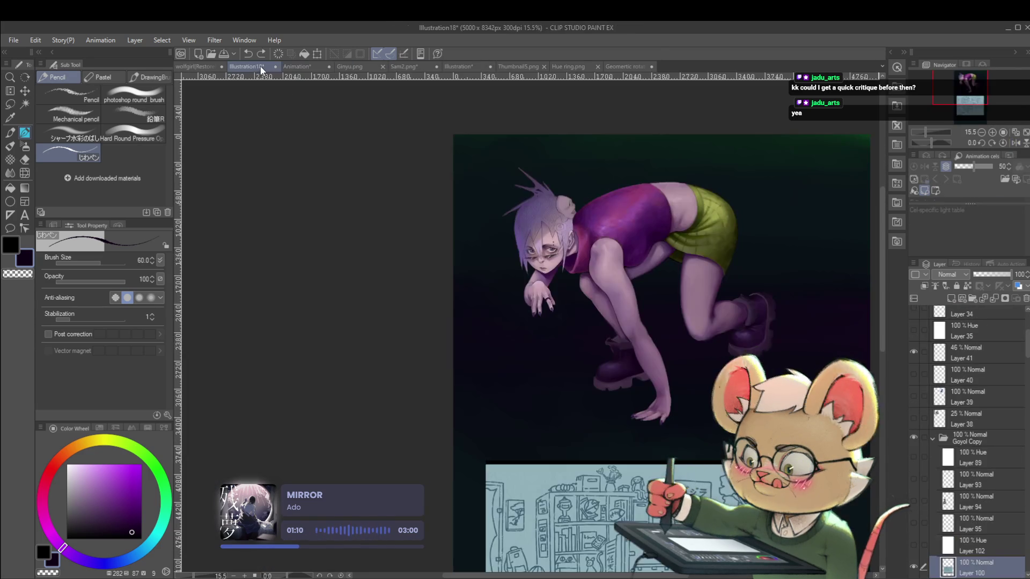
pyautogui.click(294, 67)
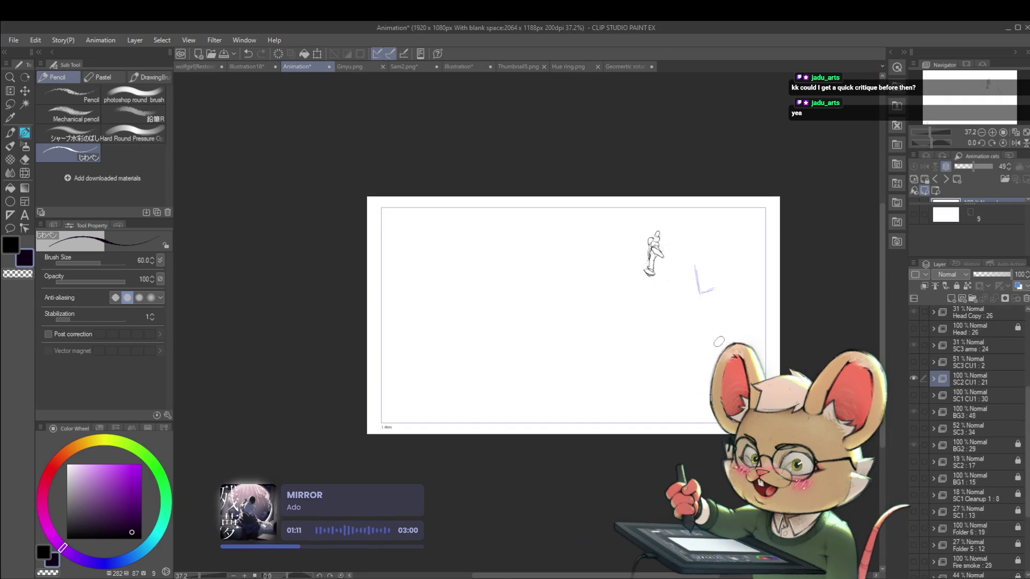
pyautogui.click(208, 67)
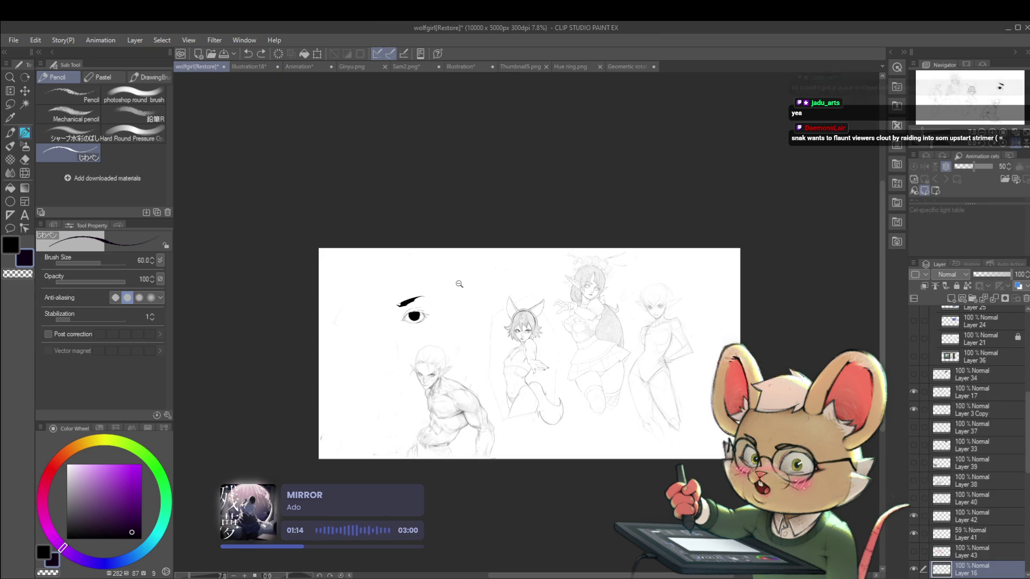
# Step: Undo the eye strokes, lock Layer 1 and erase the eye-and-brow doodle
pyautogui.scroll(3, 471, 283)
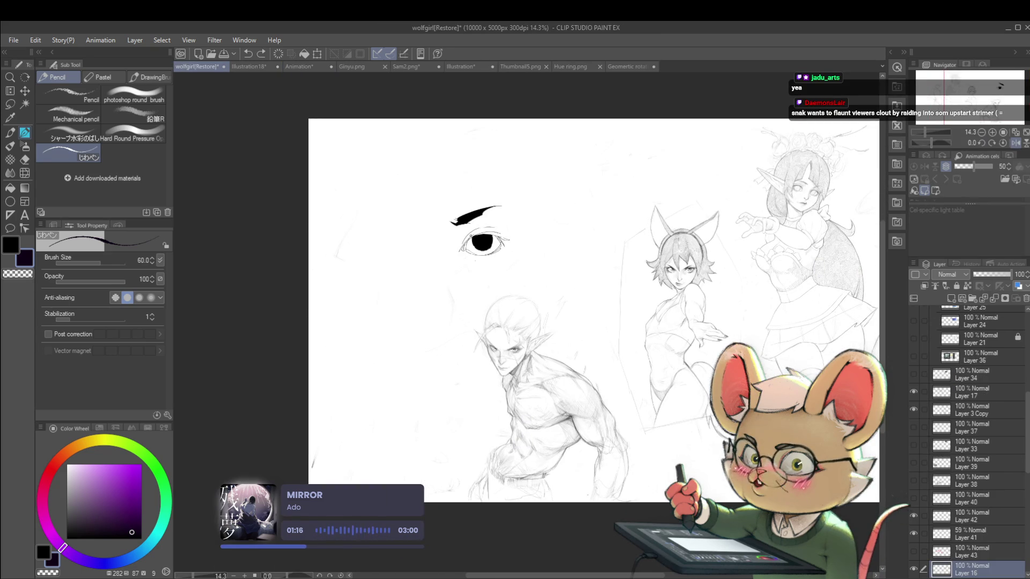
pyautogui.hotkey('ctrl', 'z')
pyautogui.hotkey('ctrl', 'z')
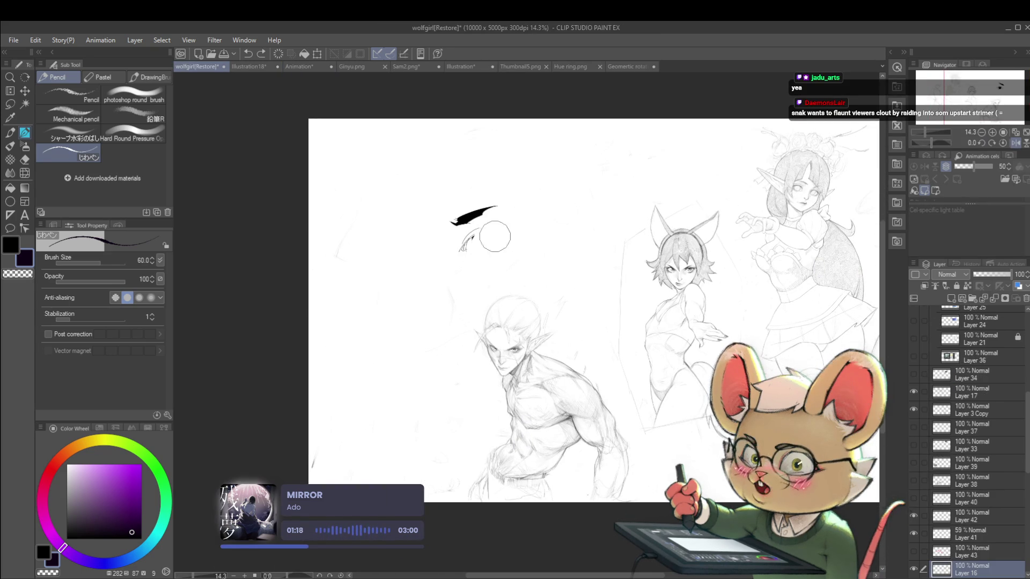
pyautogui.press('Delete')
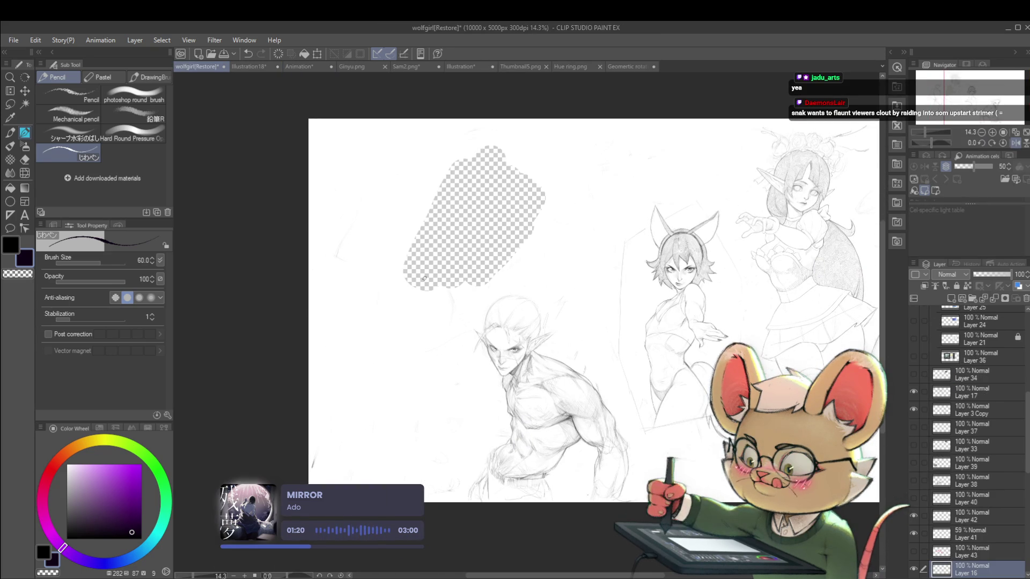
pyautogui.hotkey('ctrl', 'z')
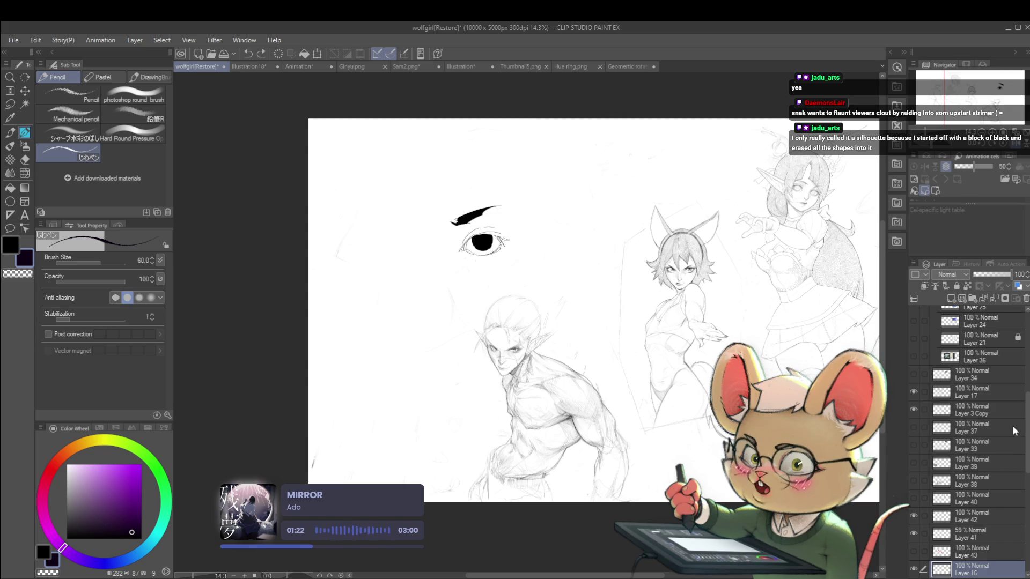
pyautogui.scroll(-5, 1014, 436)
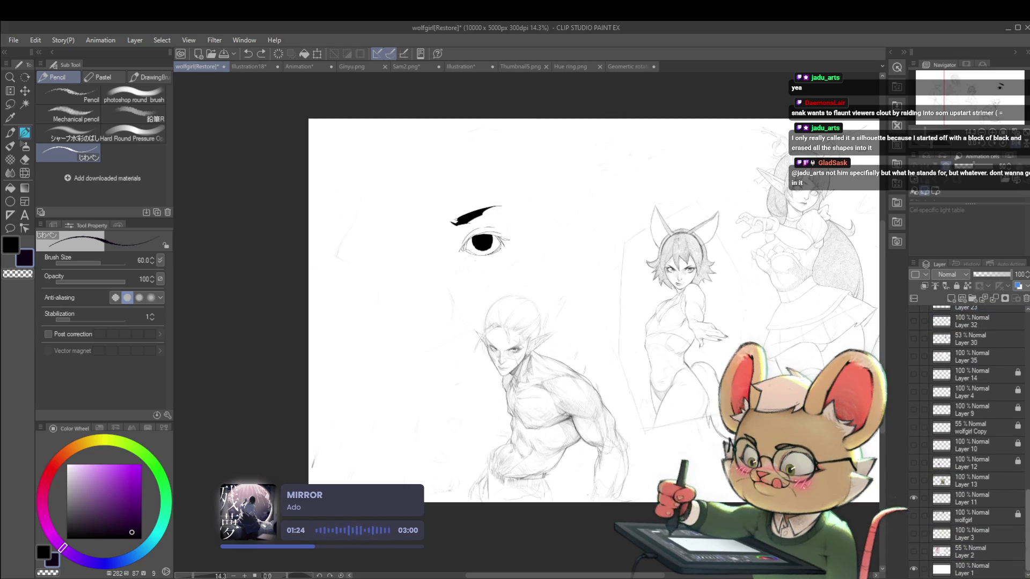
pyautogui.click(956, 574)
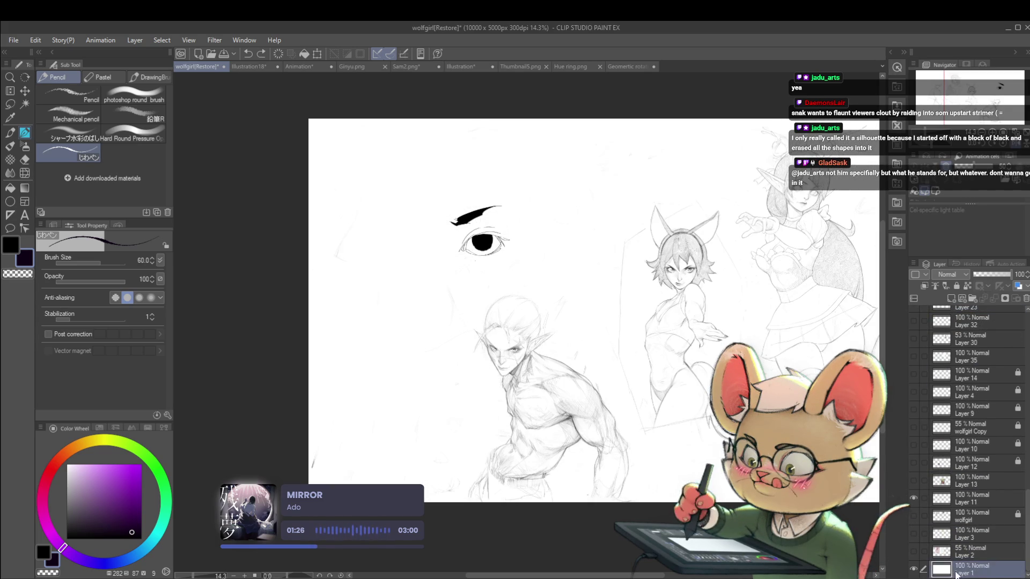
pyautogui.click(956, 286)
pyautogui.moveTo(496, 211)
pyautogui.mouseDown()
pyautogui.moveTo(447, 255)
pyautogui.moveTo(506, 239)
pyautogui.mouseUp()
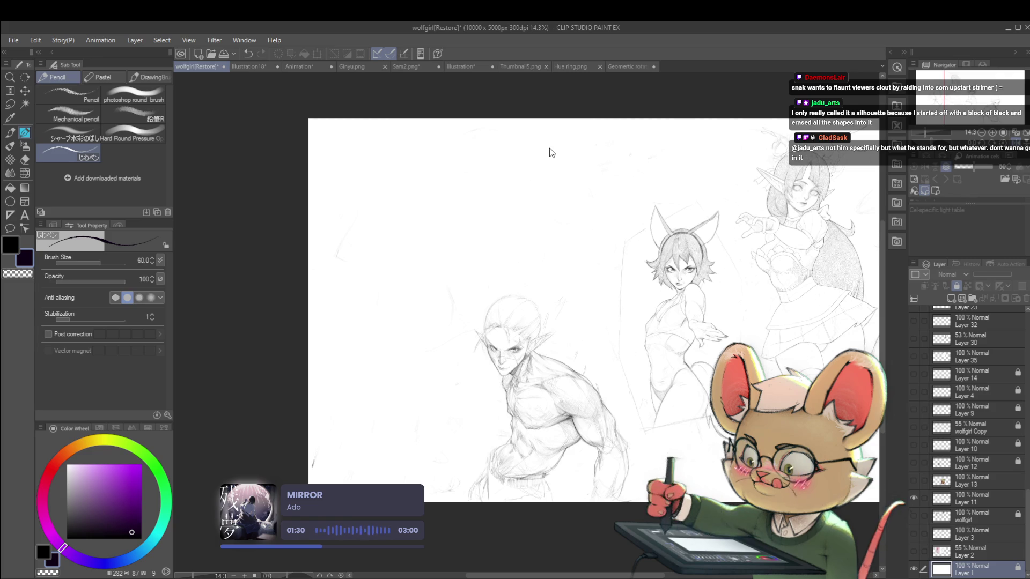
# Step: Paste the character reference as a new layer and place it on the canvas's left side
pyautogui.hotkey('ctrl', 'v')
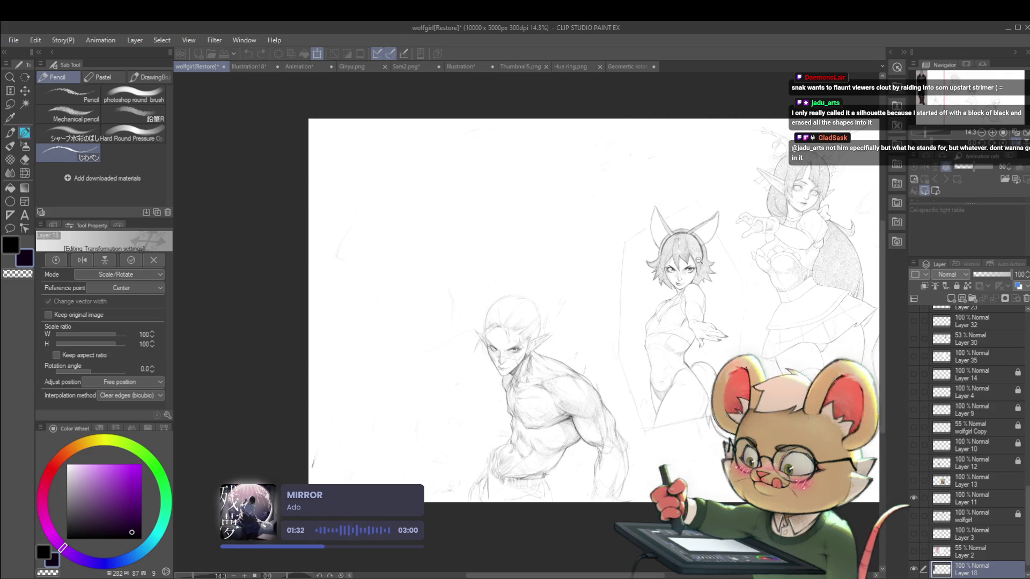
pyautogui.scroll(-3, 499, 341)
pyautogui.moveTo(748, 259); pyautogui.dragTo(423, 260)
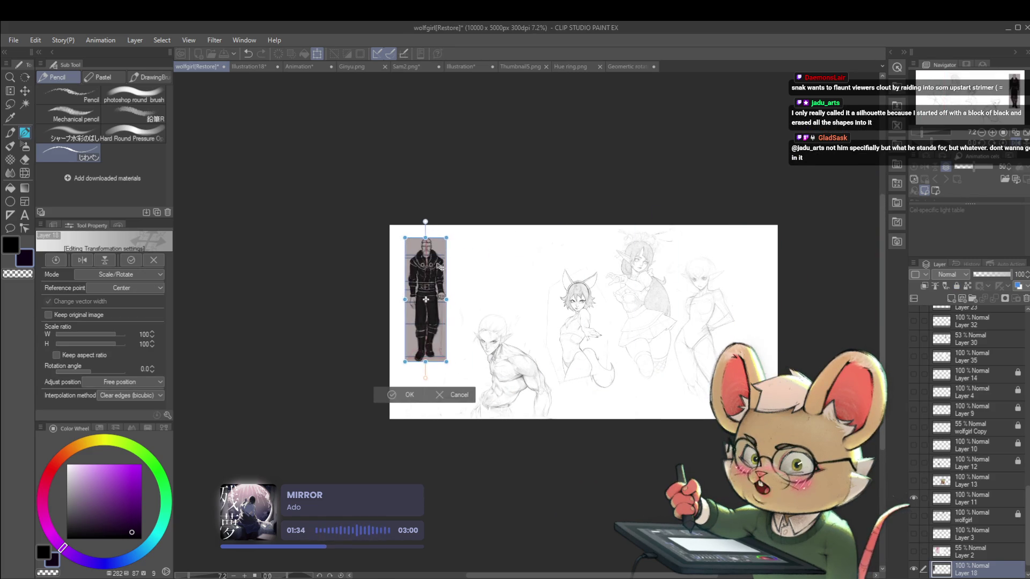
pyautogui.scroll(4, 444, 259)
pyautogui.scroll(2, 450, 274)
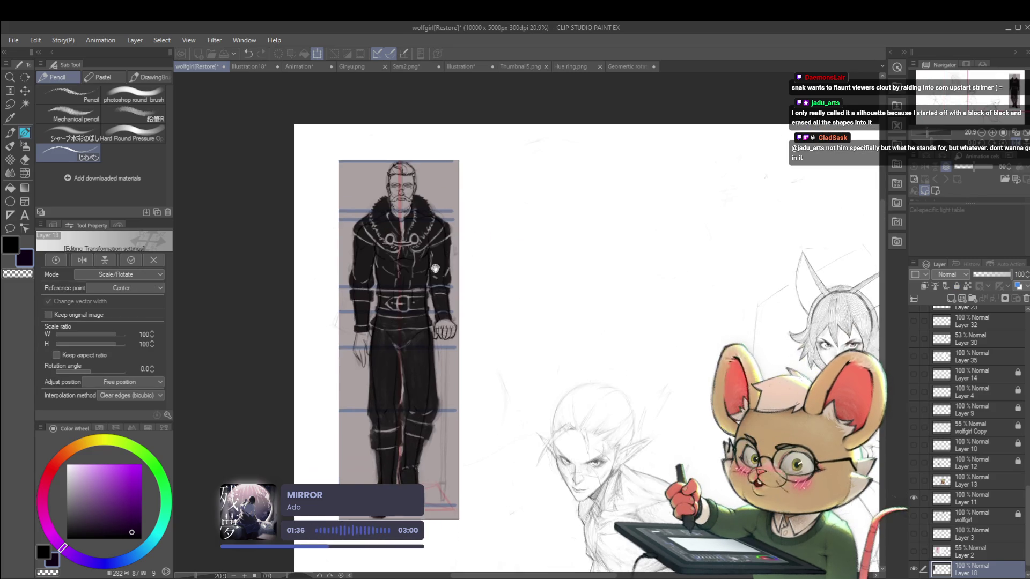
pyautogui.press('Return')
# Step: In black with a larger brush, block in the silhouette's head, shoulders and wedge-shaped body
pyautogui.keyDown('alt'); pyautogui.click(455, 248); pyautogui.keyUp('alt')
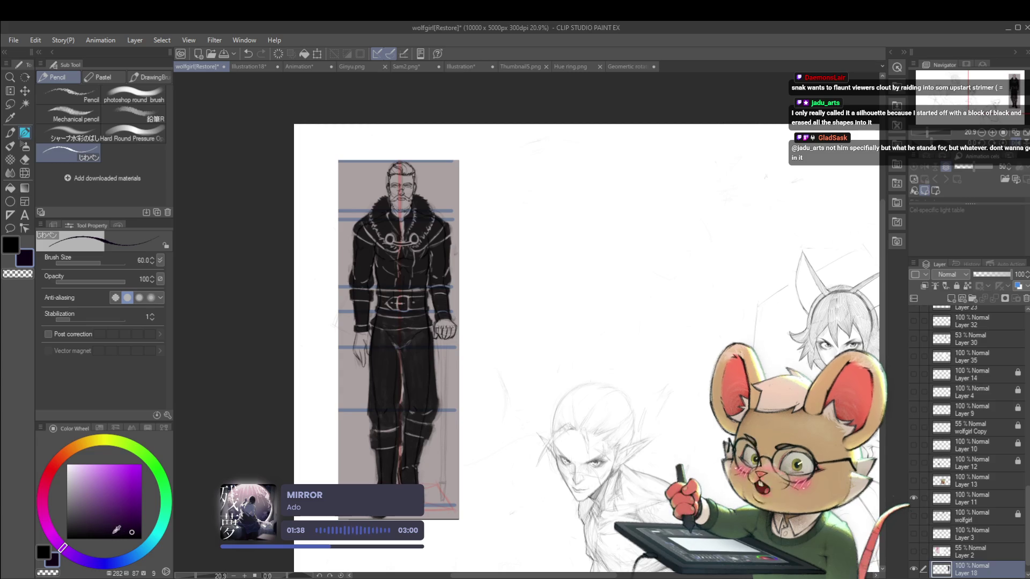
pyautogui.press(']')
pyautogui.press(']')
pyautogui.press(']')
pyautogui.press(']')
pyautogui.press(']')
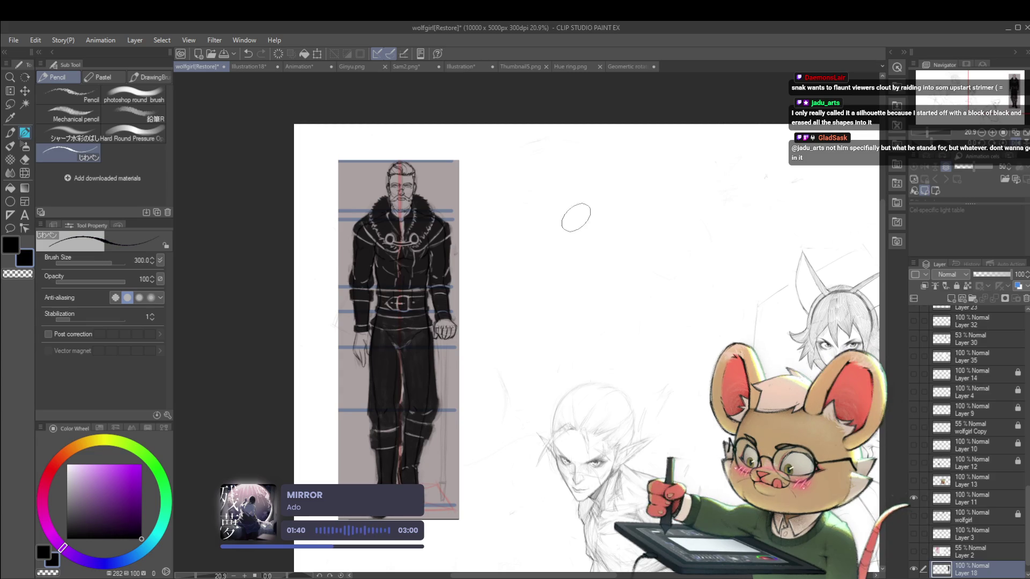
pyautogui.moveTo(590, 191)
pyautogui.mouseDown()
pyautogui.moveTo(563, 202)
pyautogui.moveTo(575, 209)
pyautogui.moveTo(566, 249)
pyautogui.moveTo(626, 224)
pyautogui.moveTo(630, 233)
pyautogui.moveTo(601, 230)
pyautogui.moveTo(563, 258)
pyautogui.moveTo(578, 274)
pyautogui.mouseUp()
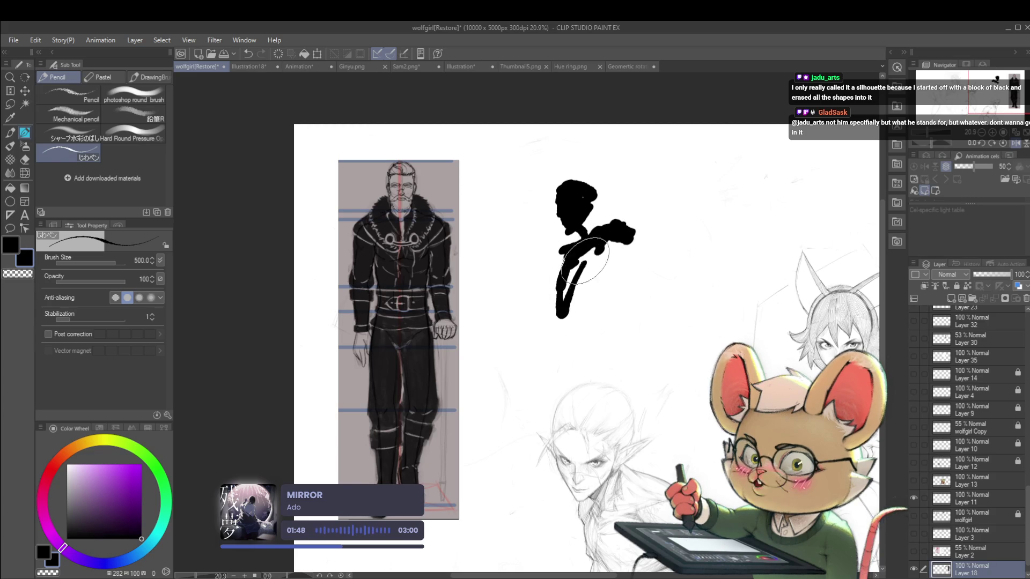
pyautogui.hotkey('ctrl', 'z')
pyautogui.hotkey('ctrl', 'z')
pyautogui.moveTo(581, 184)
pyautogui.mouseDown()
pyautogui.moveTo(582, 217)
pyautogui.moveTo(609, 187)
pyautogui.moveTo(595, 217)
pyautogui.mouseUp()
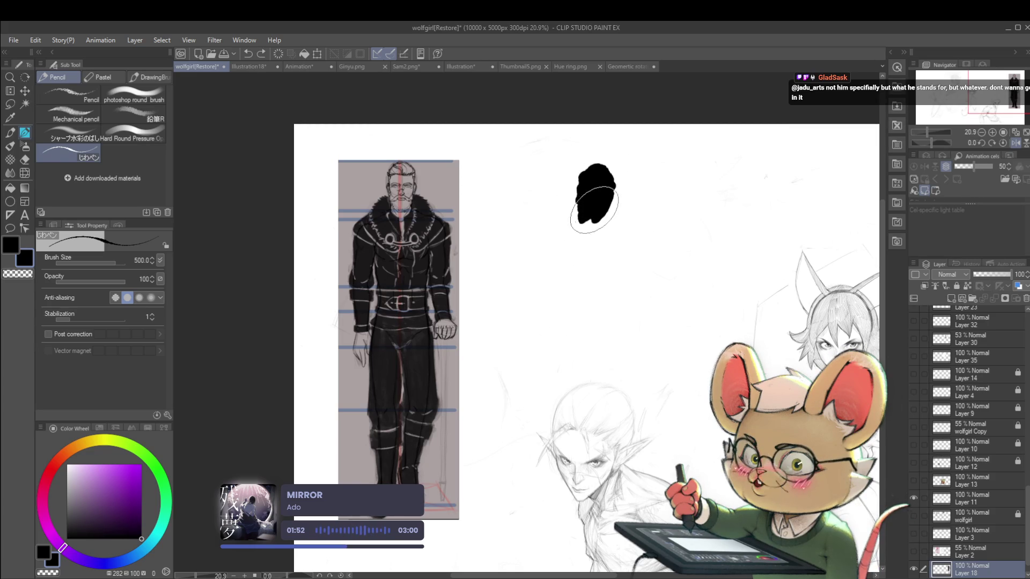
pyautogui.moveTo(550, 260)
pyautogui.mouseDown()
pyautogui.moveTo(632, 214)
pyautogui.moveTo(628, 236)
pyautogui.mouseUp()
pyautogui.moveTo(571, 287)
pyautogui.mouseDown()
pyautogui.moveTo(563, 271)
pyautogui.moveTo(603, 264)
pyautogui.moveTo(606, 289)
pyautogui.moveTo(587, 325)
pyautogui.moveTo(598, 289)
pyautogui.moveTo(584, 271)
pyautogui.moveTo(597, 290)
pyautogui.mouseUp()
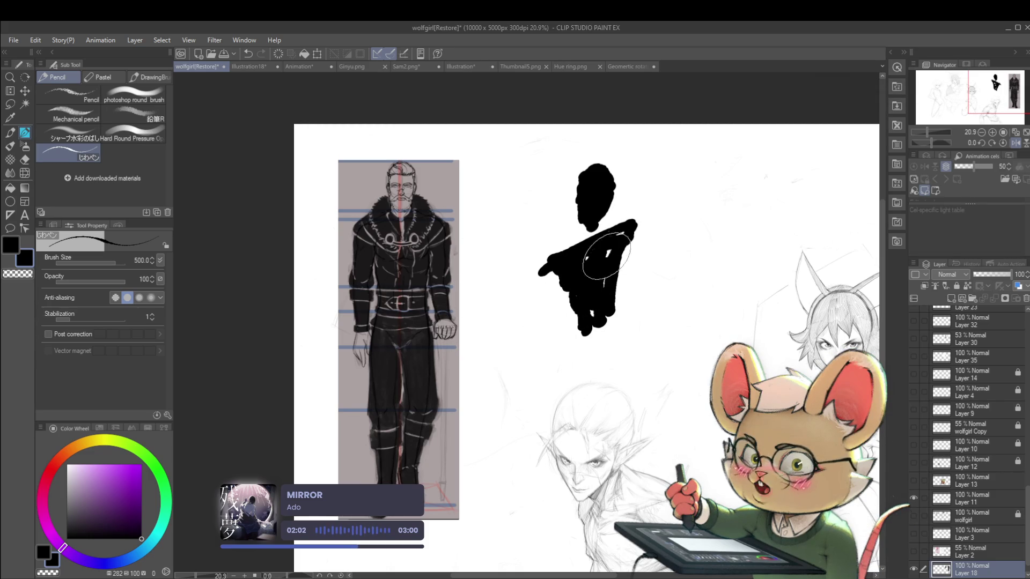
pyautogui.moveTo(625, 246)
pyautogui.mouseDown()
pyautogui.moveTo(592, 311)
pyautogui.moveTo(594, 252)
pyautogui.mouseUp()
# Step: Compare against the reference, then bulk out the lower body at brush size 1700, back to 1500
pyautogui.scroll(-3, 627, 239)
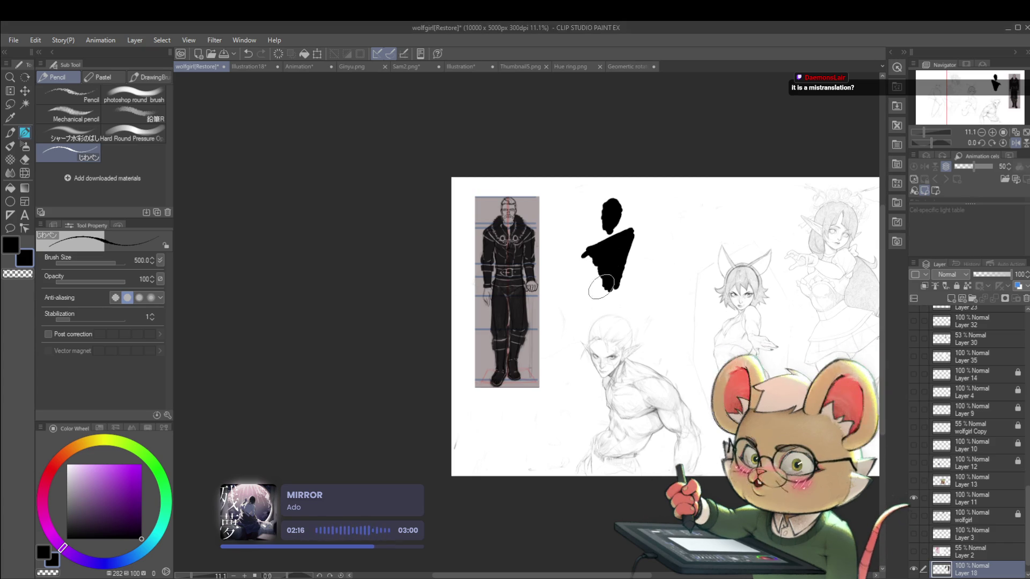
pyautogui.scroll(2, 606, 272)
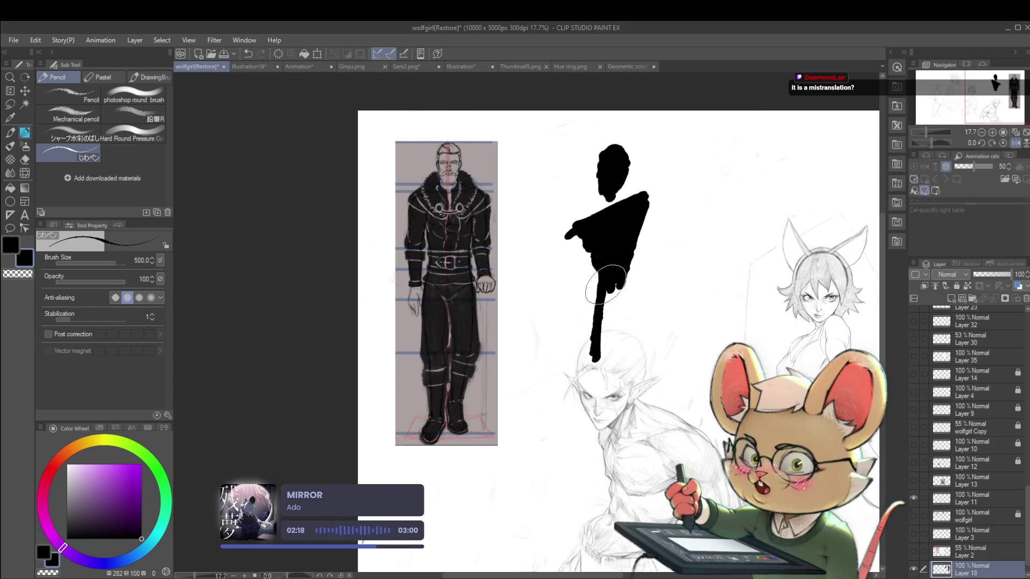
pyautogui.hotkey('ctrl', ',')
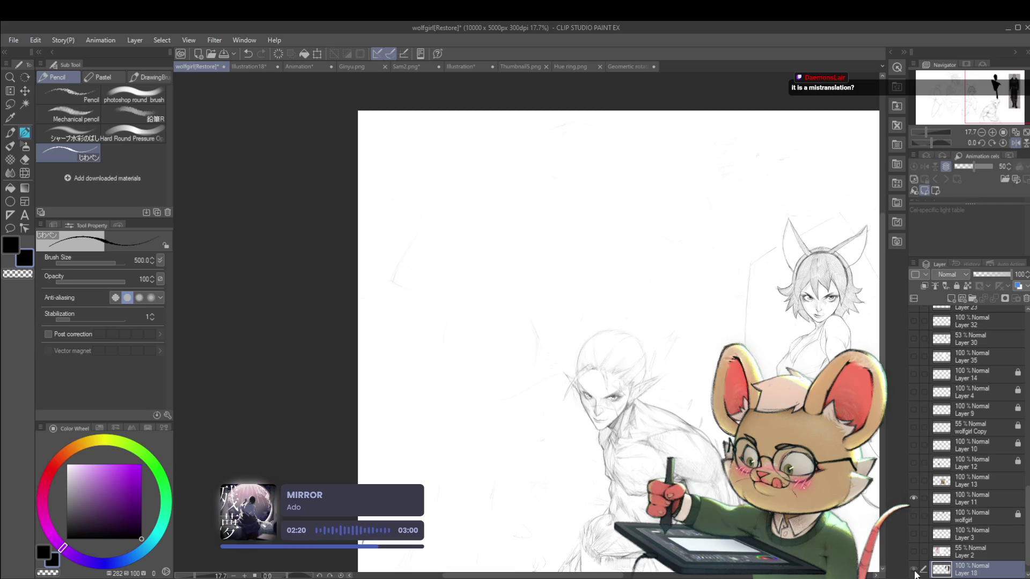
pyautogui.hotkey('ctrl', ',')
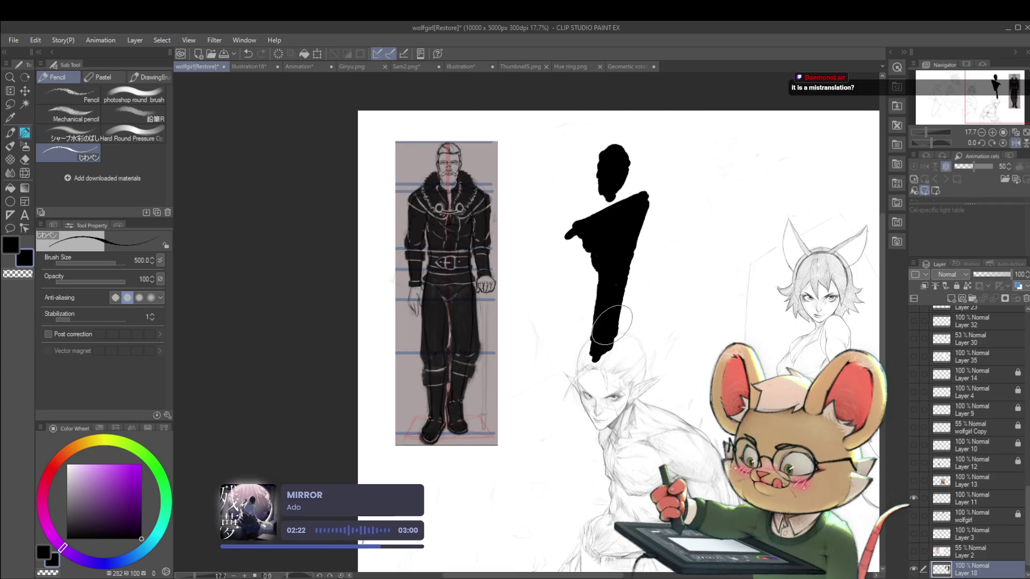
pyautogui.press(']')
pyautogui.press(']')
pyautogui.press(']')
pyautogui.moveTo(601, 365)
pyautogui.mouseDown()
pyautogui.moveTo(609, 413)
pyautogui.moveTo(611, 386)
pyautogui.moveTo(595, 398)
pyautogui.moveTo(579, 461)
pyautogui.moveTo(643, 450)
pyautogui.moveTo(638, 376)
pyautogui.mouseUp()
pyautogui.press('[')
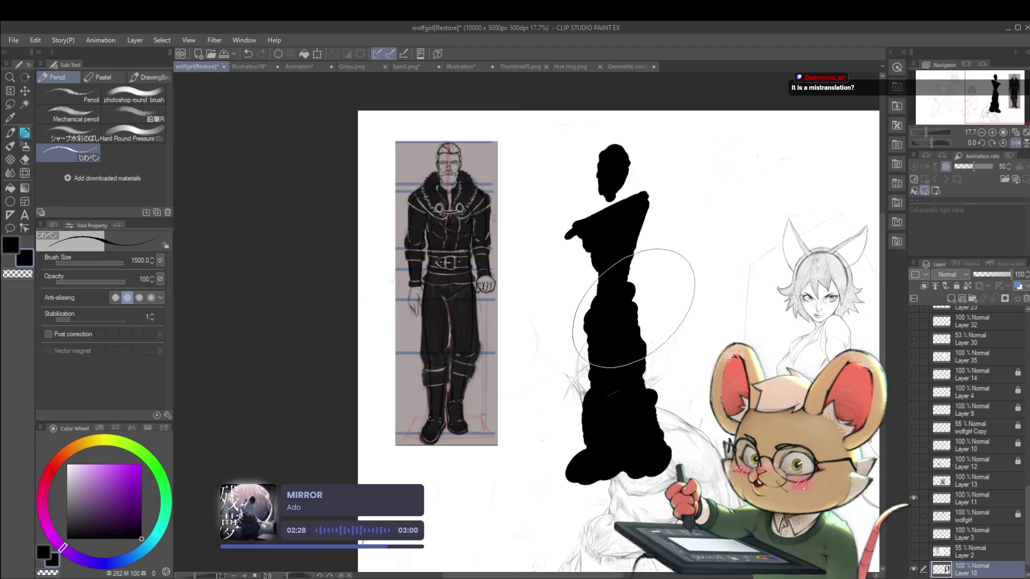
# Step: At brush size 700, paint both arms down the sides and fill the coat's bottom hem
pyautogui.press('[')
pyautogui.press('[')
pyautogui.press('[')
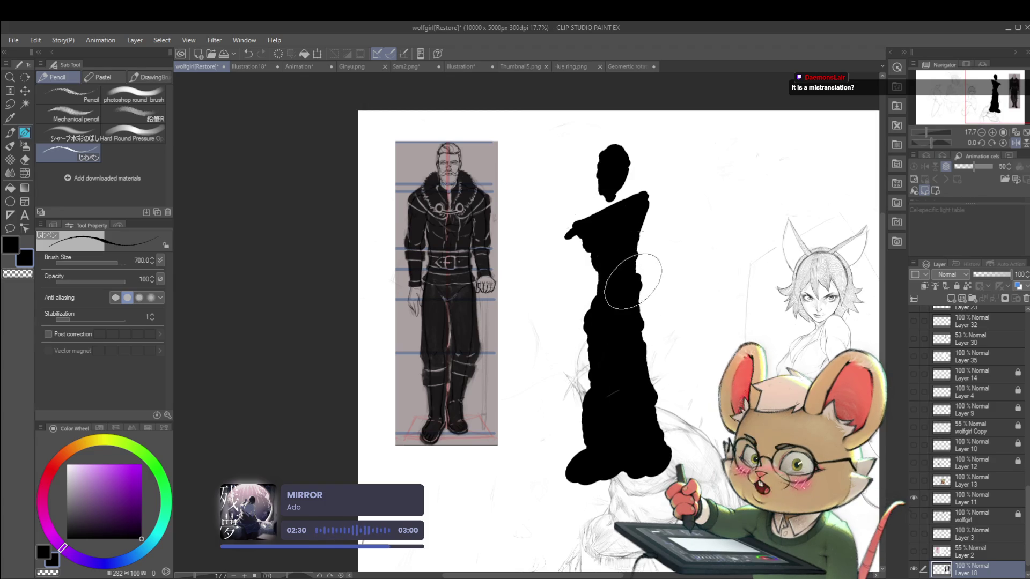
pyautogui.moveTo(652, 206)
pyautogui.mouseDown()
pyautogui.moveTo(665, 286)
pyautogui.moveTo(658, 335)
pyautogui.mouseUp()
pyautogui.moveTo(570, 245)
pyautogui.mouseDown()
pyautogui.moveTo(561, 292)
pyautogui.moveTo(585, 251)
pyautogui.mouseUp()
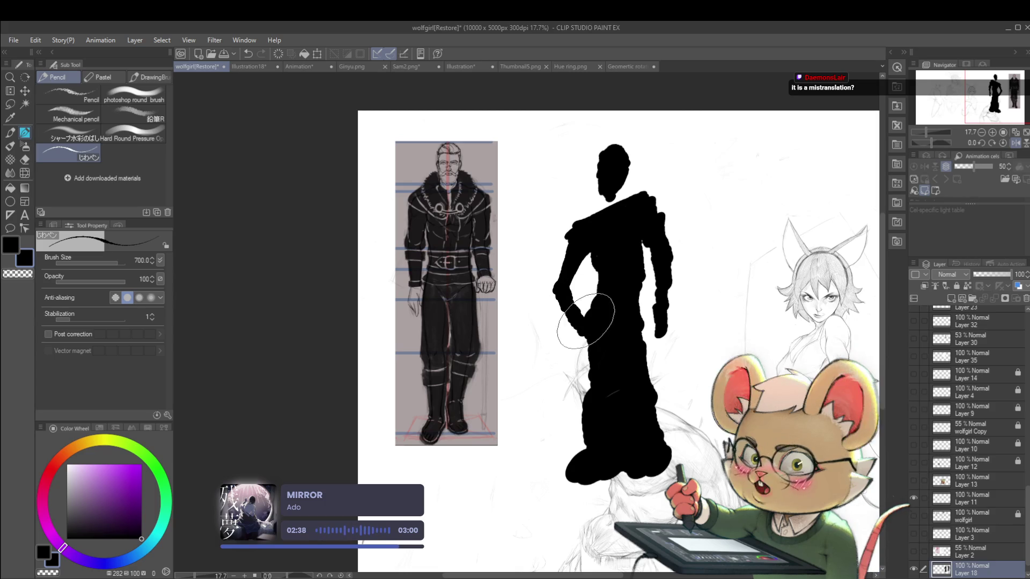
pyautogui.moveTo(574, 301)
pyautogui.mouseDown()
pyautogui.moveTo(587, 364)
pyautogui.moveTo(527, 468)
pyautogui.mouseUp()
pyautogui.moveTo(558, 435)
pyautogui.mouseDown()
pyautogui.moveTo(563, 456)
pyautogui.moveTo(595, 453)
pyautogui.mouseUp()
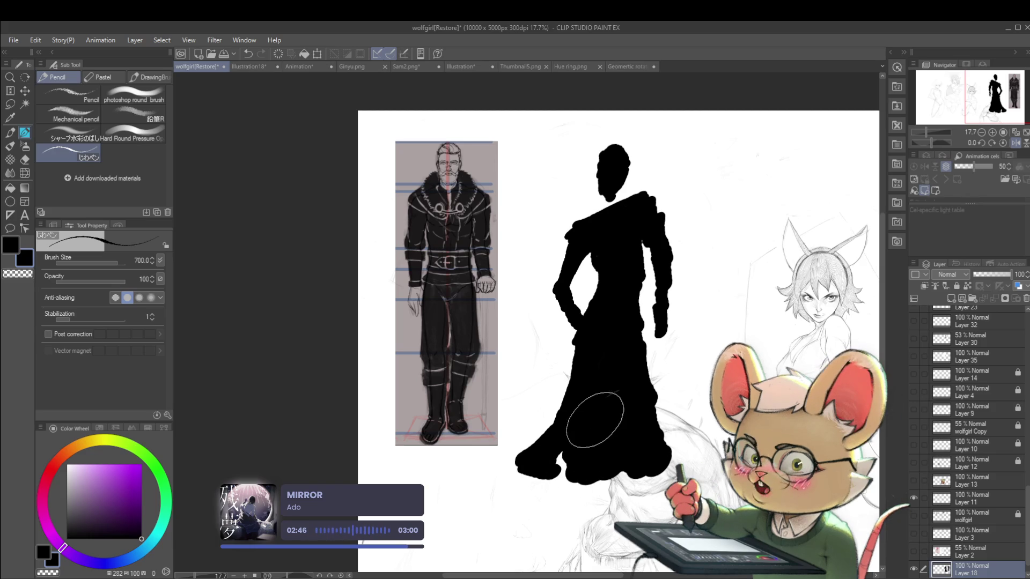
# Step: Zoom in and repaint the head, joining it to the shoulder
pyautogui.click(611, 252)
pyautogui.moveTo(638, 107)
pyautogui.mouseDown()
pyautogui.moveTo(625, 214)
pyautogui.moveTo(633, 59)
pyautogui.moveTo(637, 170)
pyautogui.mouseUp()
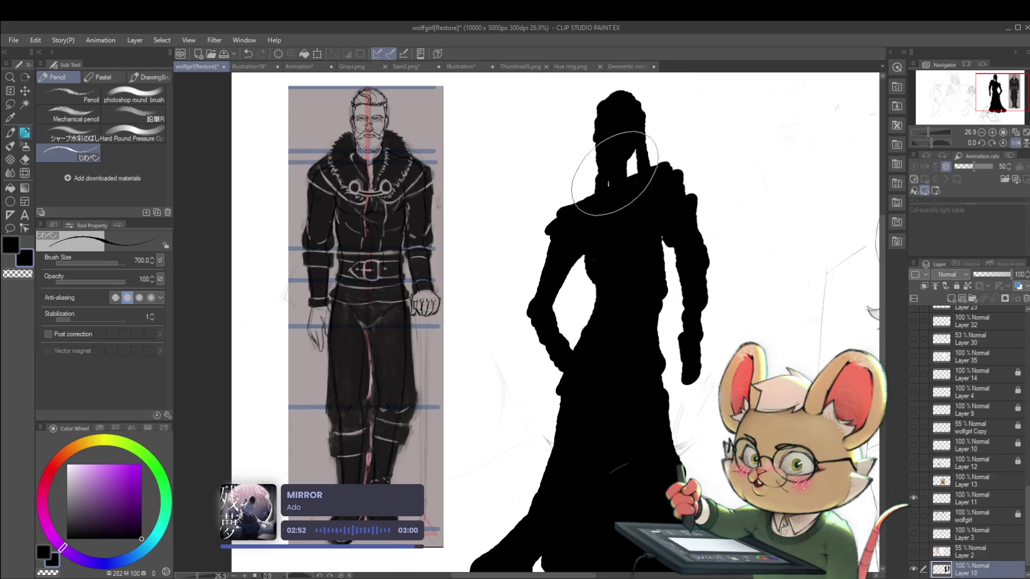
pyautogui.scroll(-2, 636, 166)
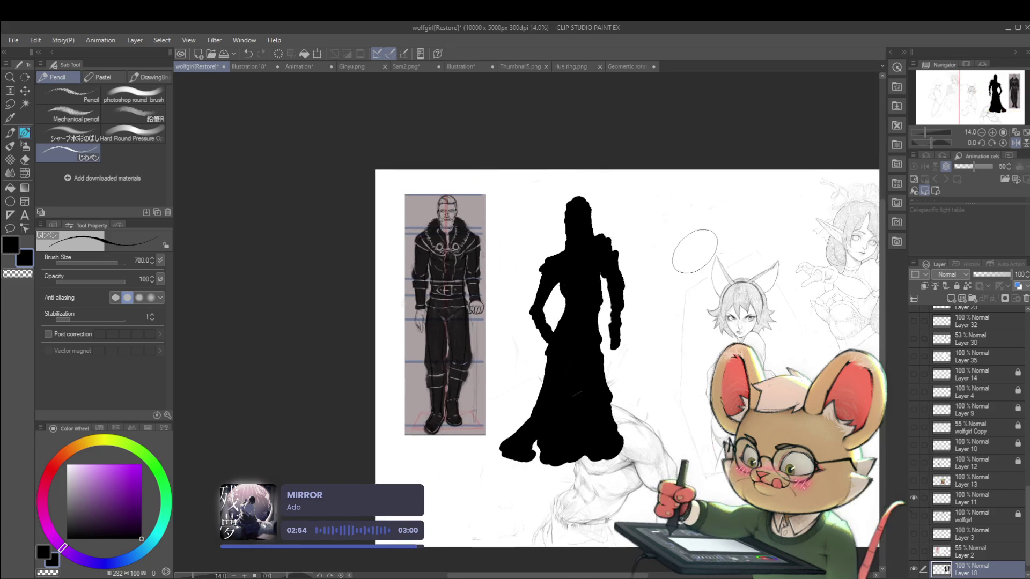
# Step: Mirror the view to check the silhouette, then flip back and recentre it
pyautogui.click(1015, 142)
pyautogui.scroll(2, 483, 217)
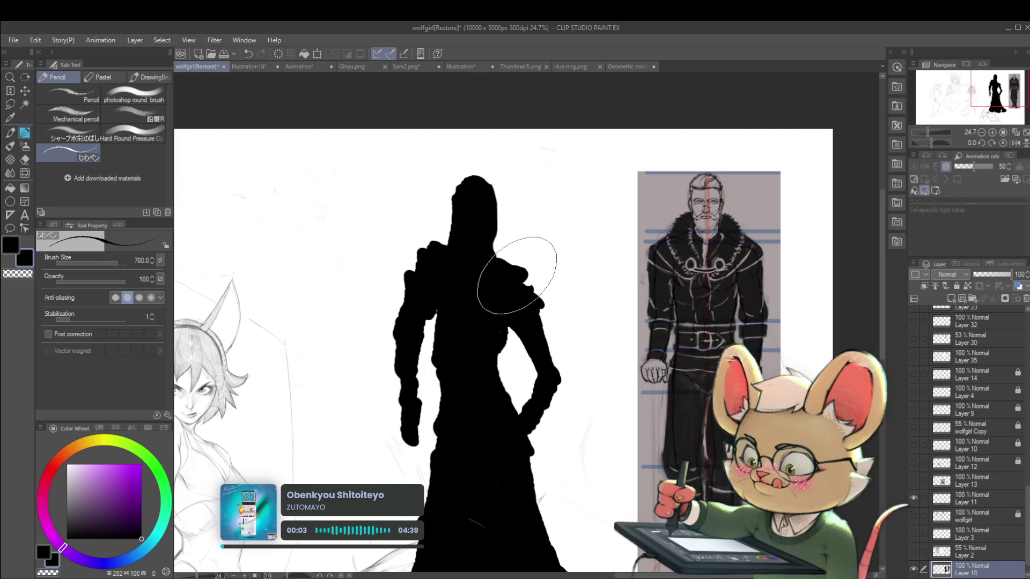
pyautogui.scroll(-3, 508, 273)
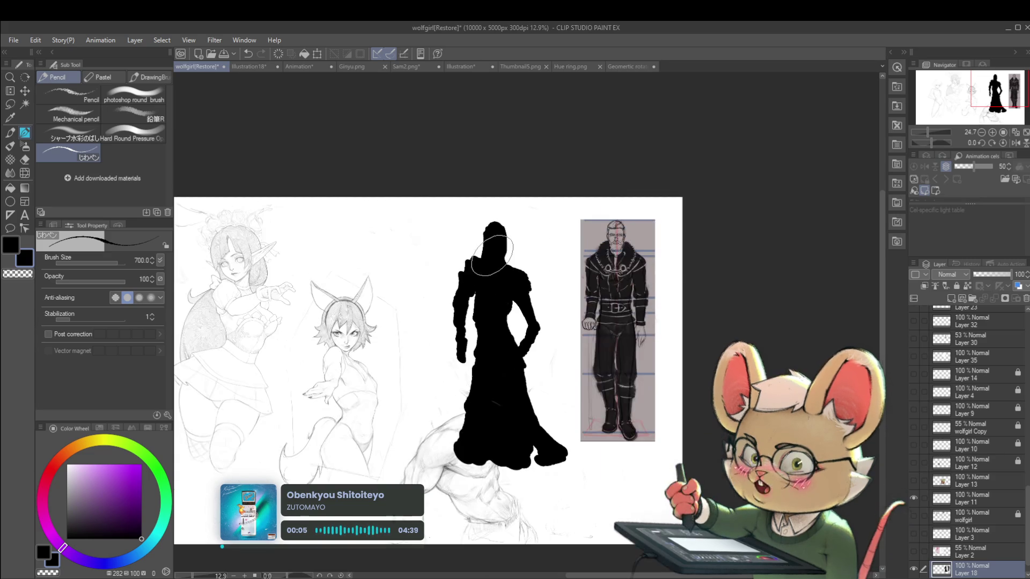
pyautogui.click(1015, 144)
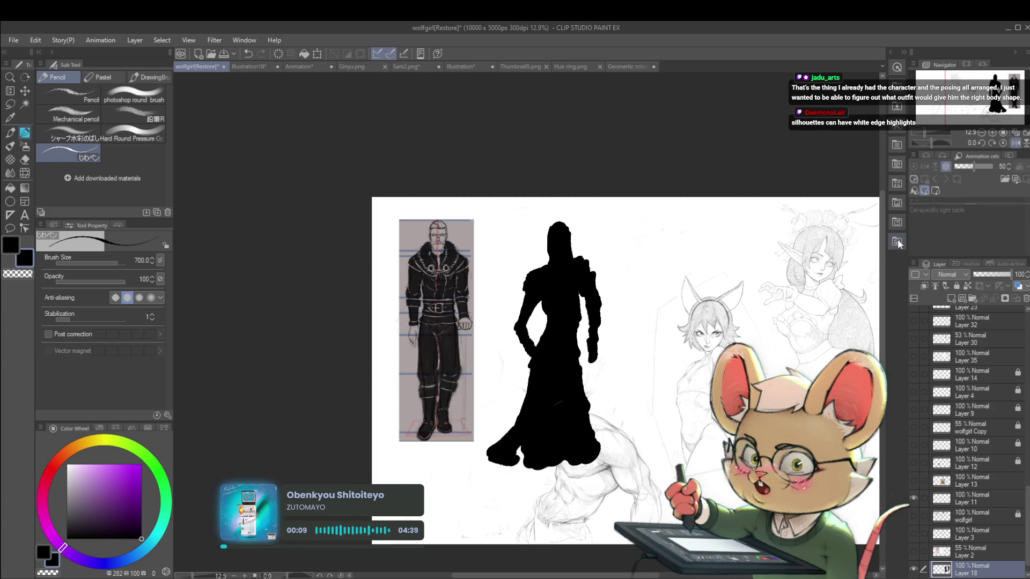
pyautogui.scroll(3, 589, 280)
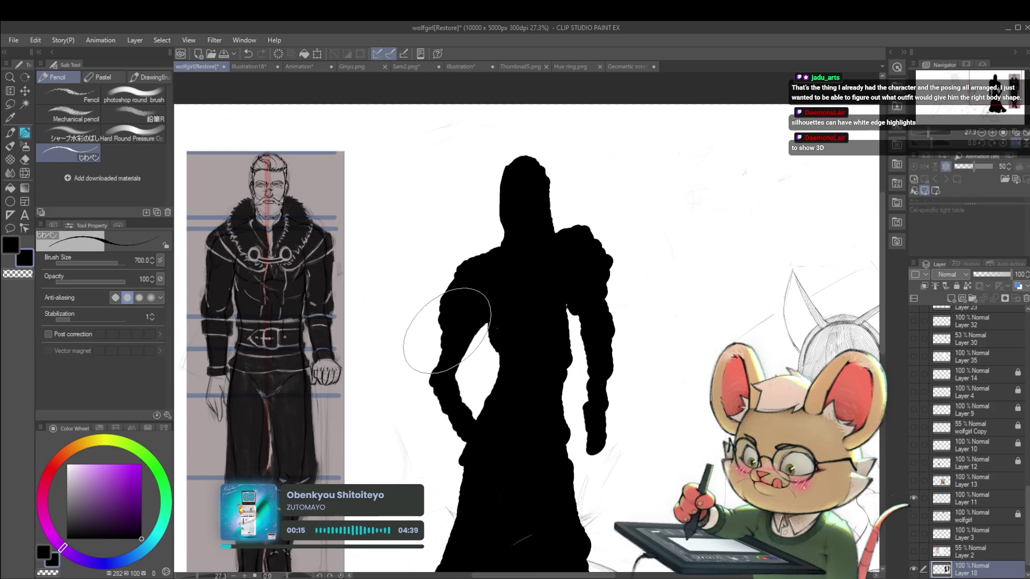
pyautogui.scroll(-3, 517, 289)
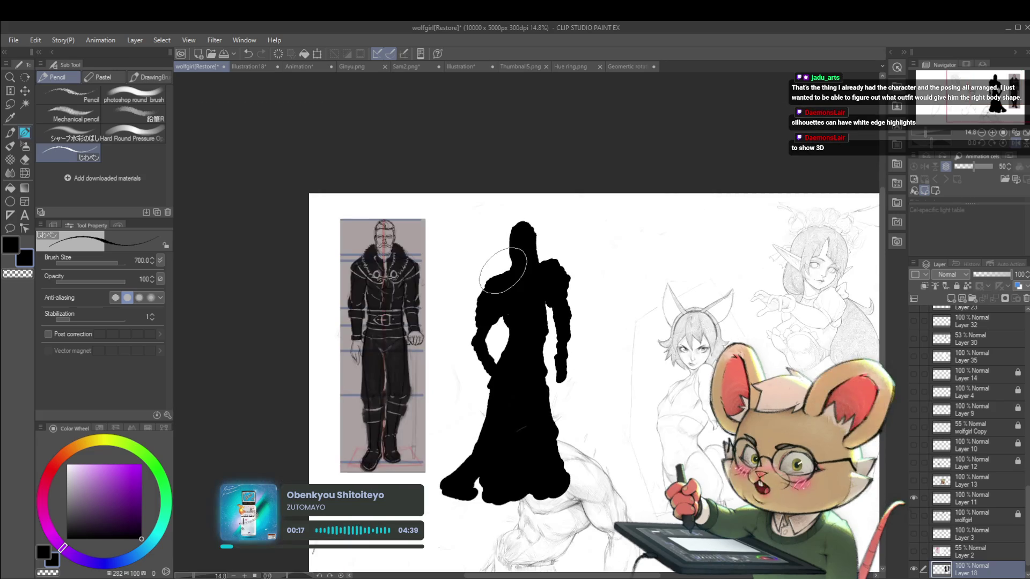
pyautogui.moveTo(603, 367); pyautogui.dragTo(642, 351)
pyautogui.scroll(3, 497, 282)
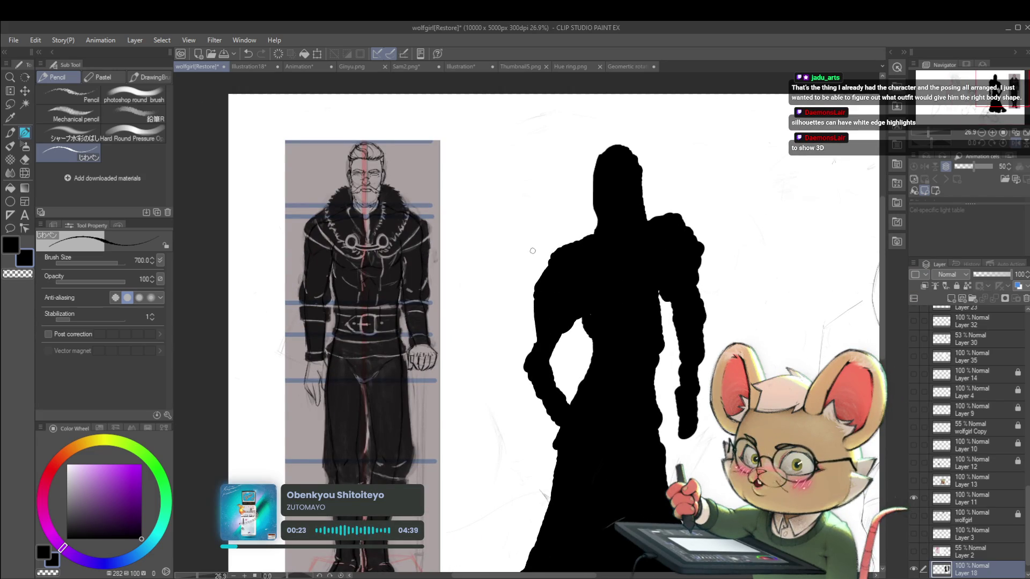
pyautogui.scroll(8, 359, 171)
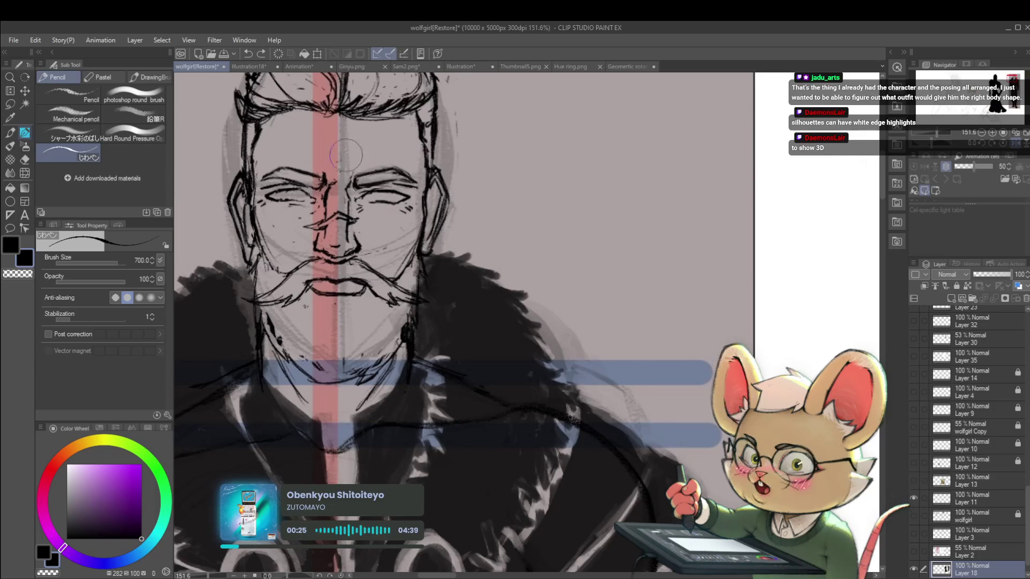
# Step: At brush size 200, draw a long thin sword angled down-left from the silhouette's hand
pyautogui.scroll(-7, 332, 239)
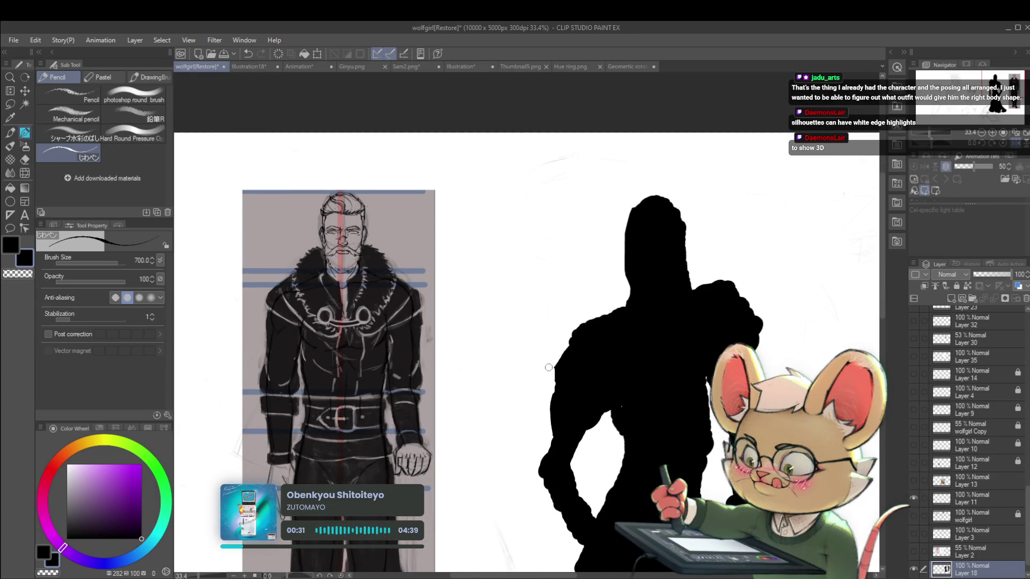
pyautogui.scroll(-4, 548, 363)
pyautogui.scroll(2, 568, 360)
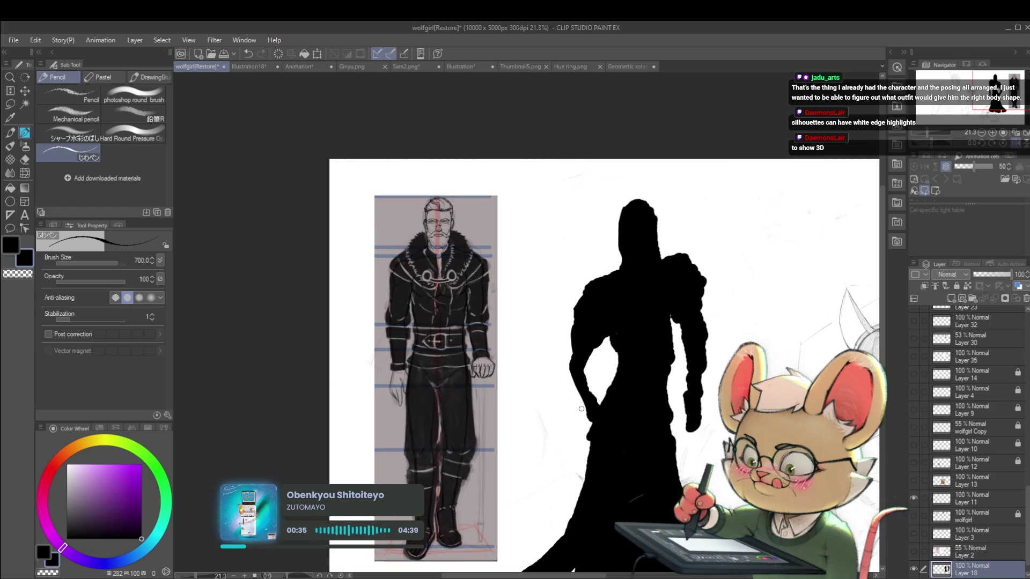
pyautogui.press('[')
pyautogui.press('[')
pyautogui.press('[')
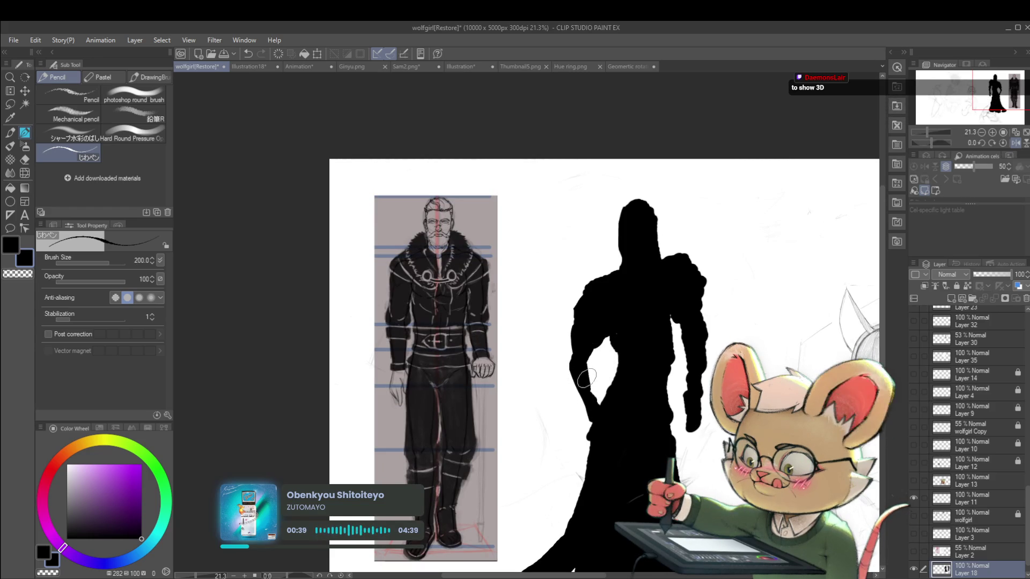
pyautogui.scroll(-3, 621, 358)
pyautogui.hscroll(5, 537, 402)
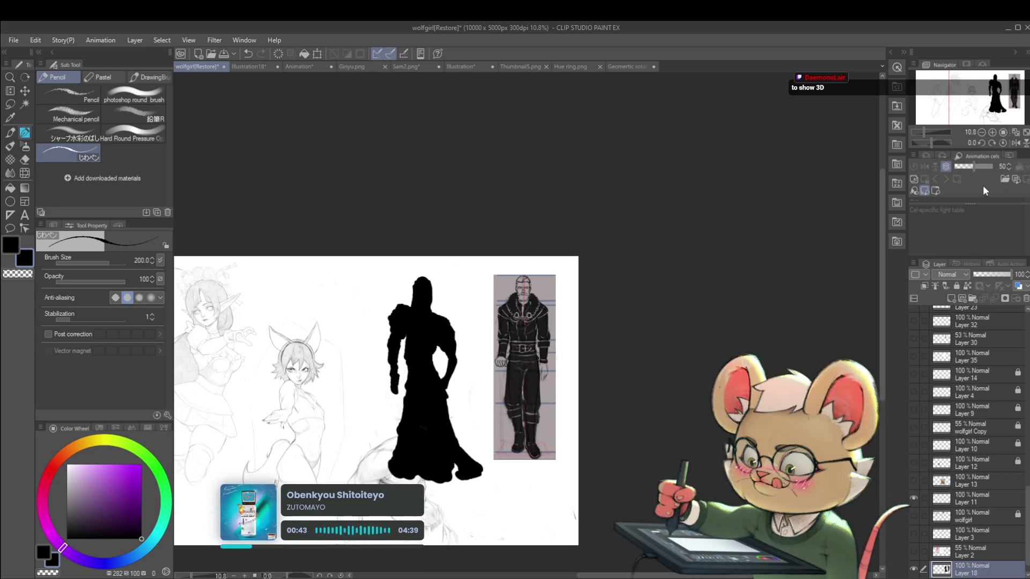
pyautogui.scroll(1, 400, 376)
pyautogui.moveTo(393, 381); pyautogui.dragTo(343, 481)
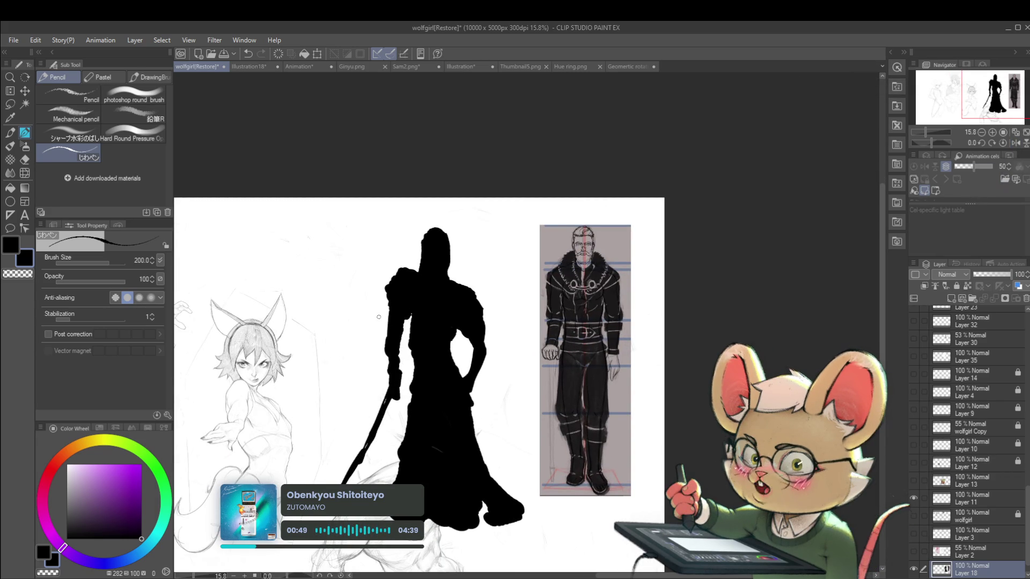
pyautogui.scroll(1, 379, 317)
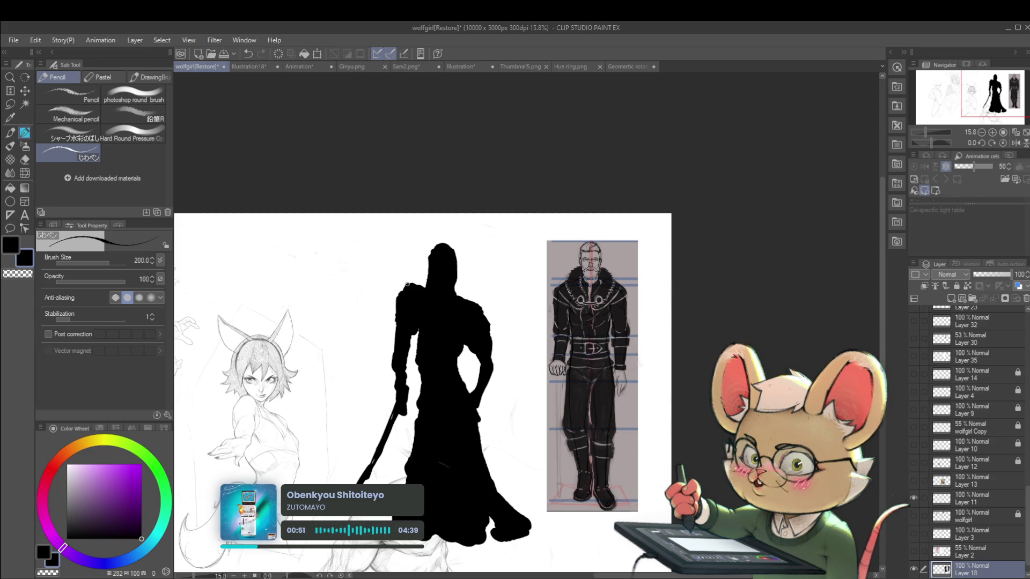
pyautogui.scroll(-3, 437, 260)
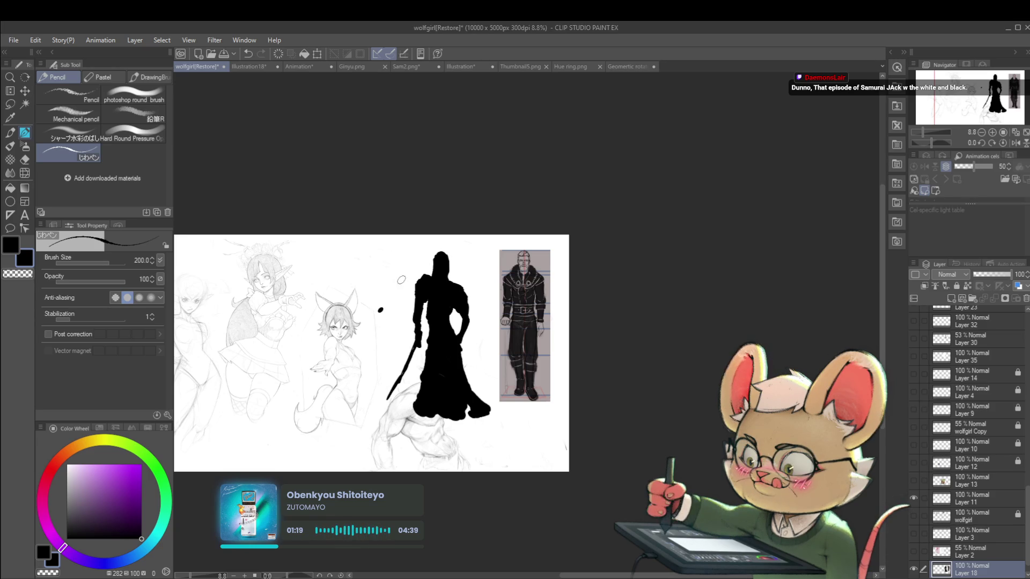
pyautogui.scroll(2, 445, 295)
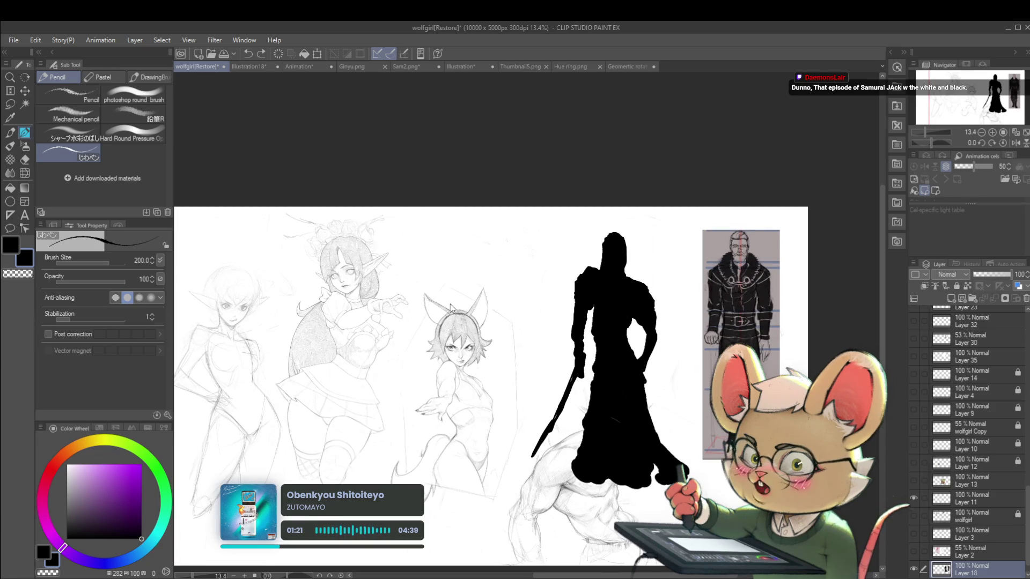
# Step: Scale the Layer 44 creature silhouette to 413% with Ctrl+T and move it over the left sketches
pyautogui.hotkey('ctrl', 't')
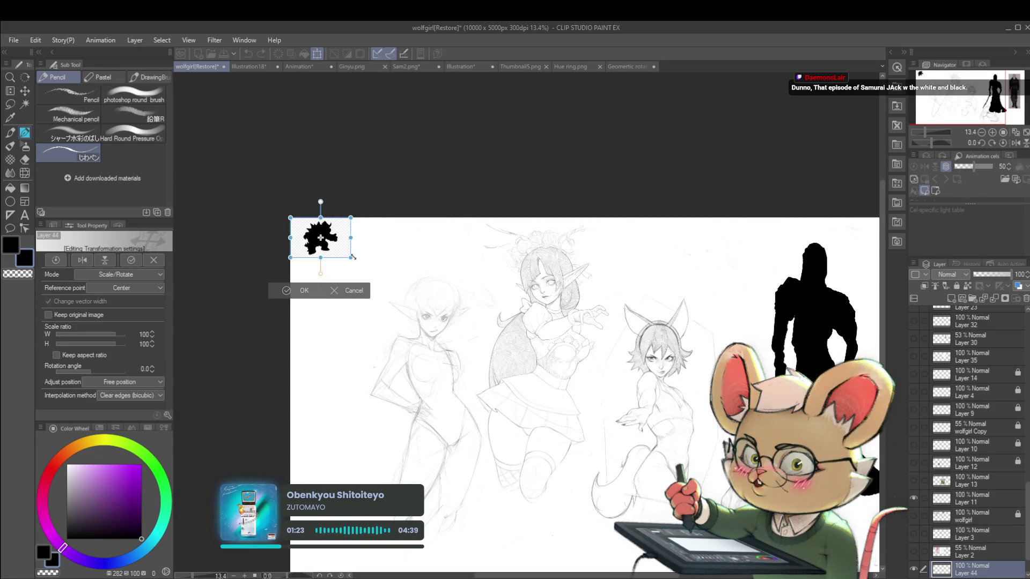
pyautogui.moveTo(539, 383); pyautogui.dragTo(558, 408)
pyautogui.moveTo(482, 322); pyautogui.dragTo(568, 365)
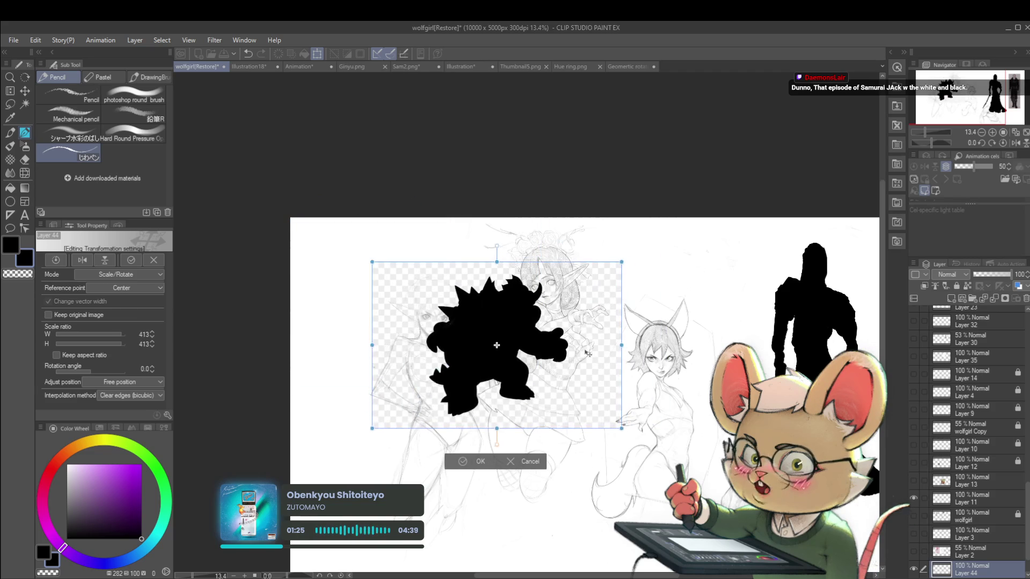
pyautogui.scroll(1, 584, 335)
pyautogui.scroll(1, 584, 336)
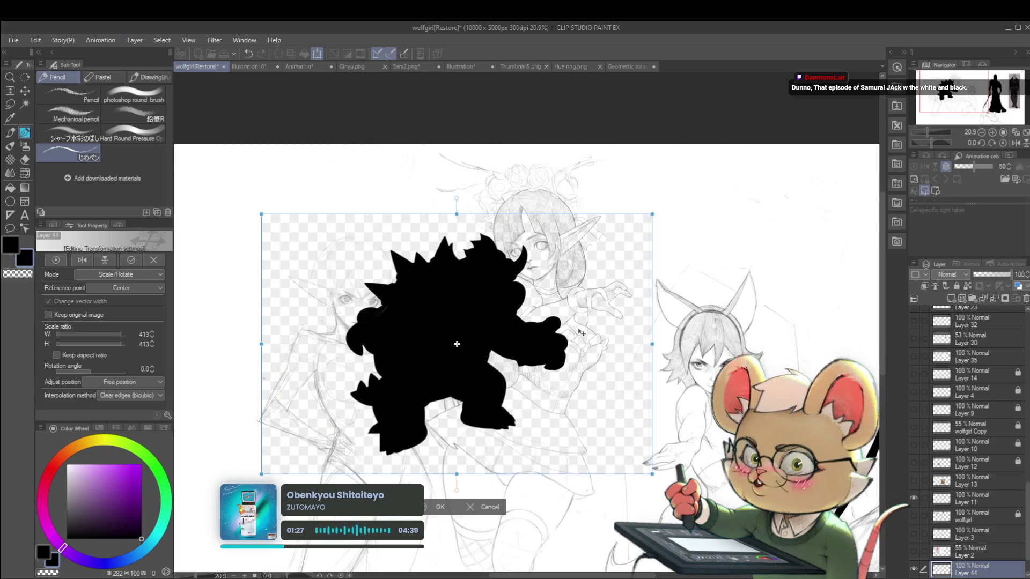
pyautogui.press('Return')
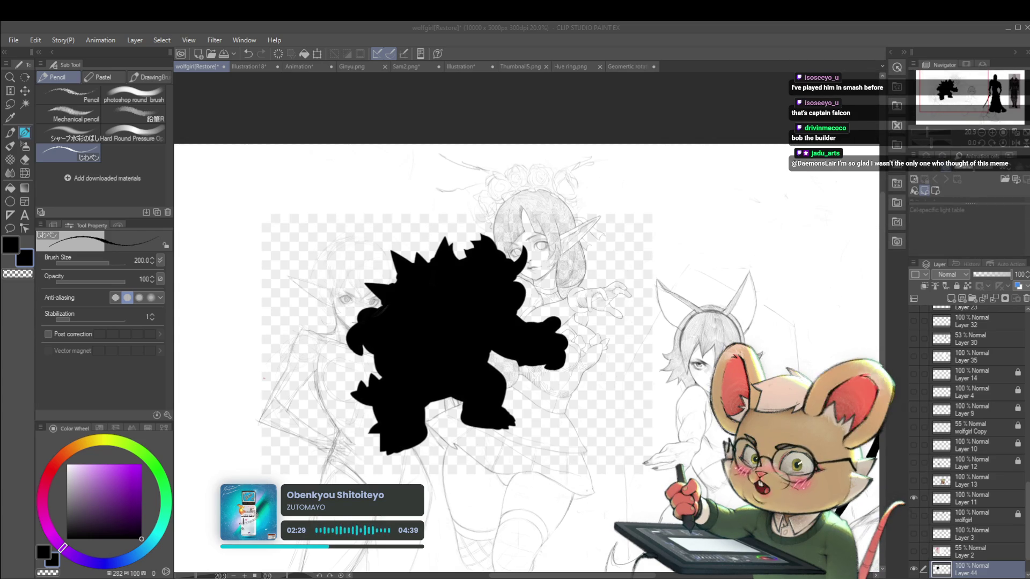
pyautogui.click(651, 351)
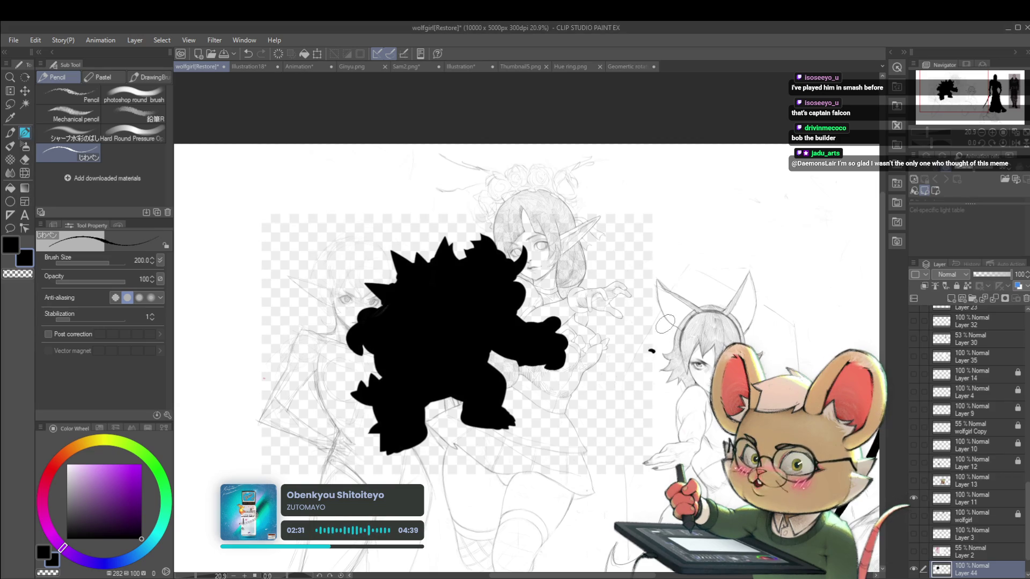
# Step: Move the creature silhouette further left with Ctrl+T
pyautogui.scroll(-2, 708, 304)
pyautogui.hotkey('ctrl', 't')
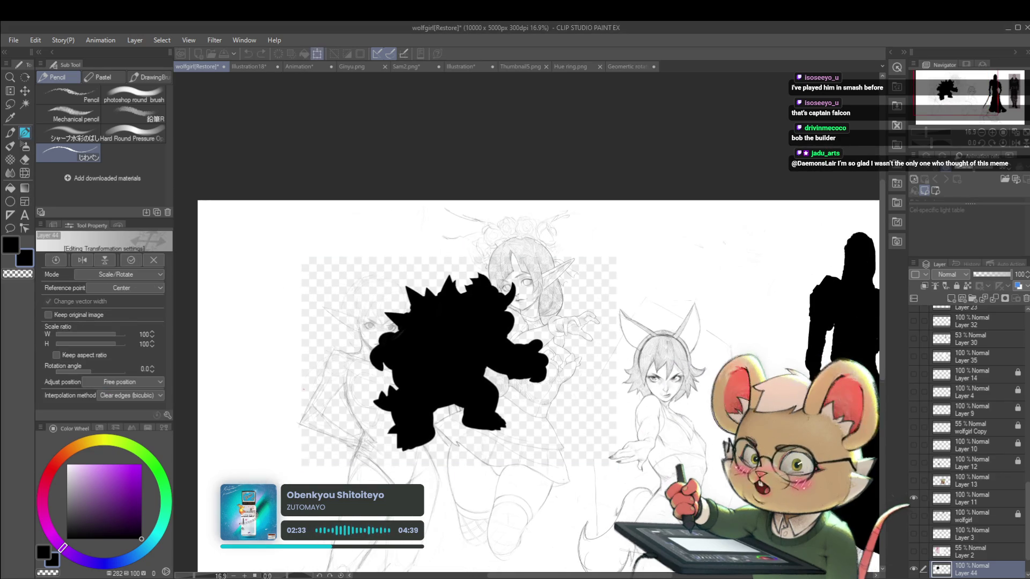
pyautogui.moveTo(766, 411); pyautogui.dragTo(571, 395)
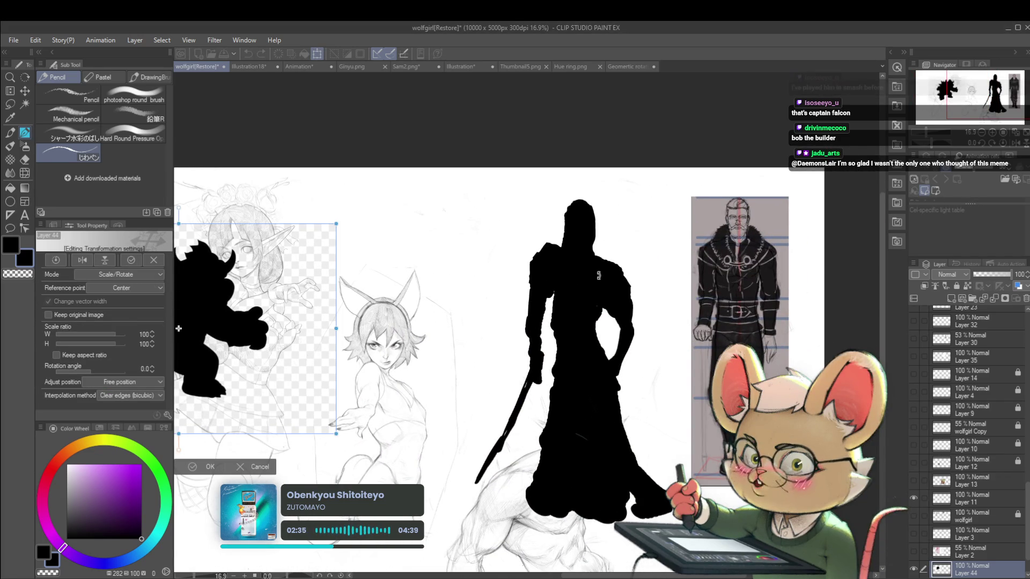
pyautogui.press('Return')
# Step: Paint a solid spike rising behind the knight silhouette's shoulder
pyautogui.scroll(7, 711, 275)
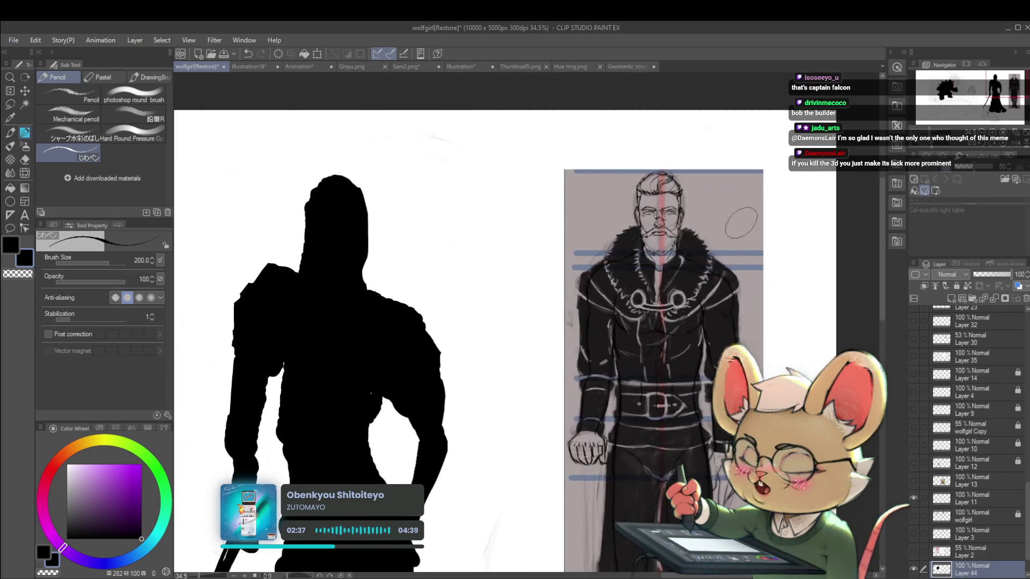
pyautogui.scroll(-3, 707, 266)
pyautogui.scroll(-4, 692, 275)
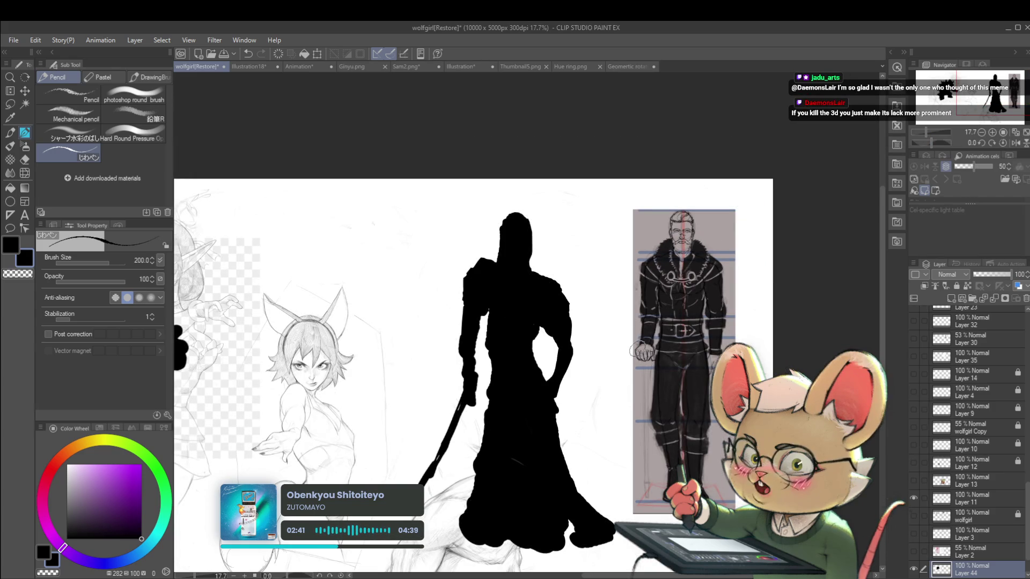
pyautogui.moveTo(597, 333)
pyautogui.mouseDown()
pyautogui.moveTo(756, 314)
pyautogui.moveTo(779, 302)
pyautogui.mouseUp()
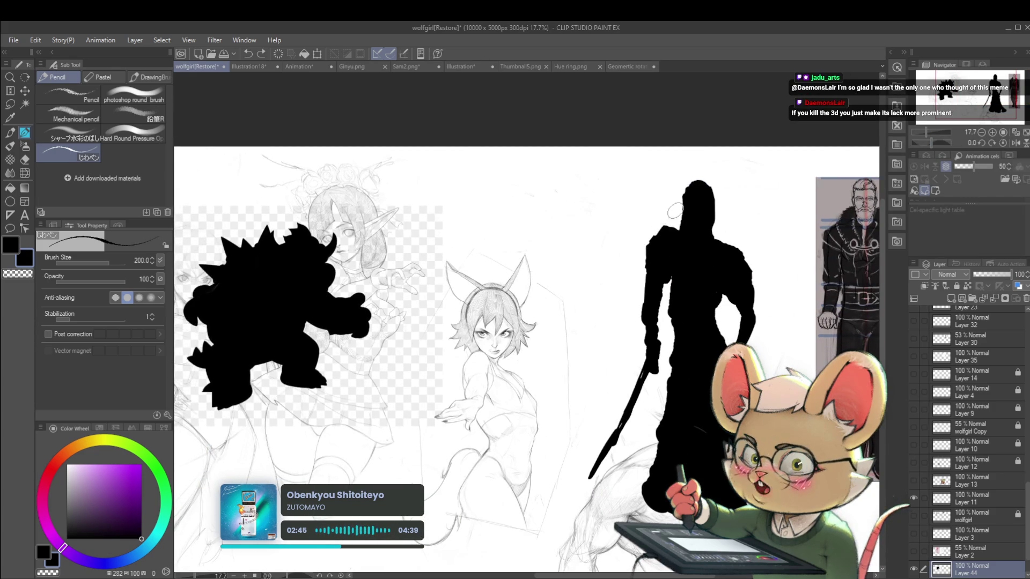
pyautogui.moveTo(664, 217)
pyautogui.mouseDown()
pyautogui.moveTo(671, 225)
pyautogui.moveTo(658, 207)
pyautogui.mouseUp()
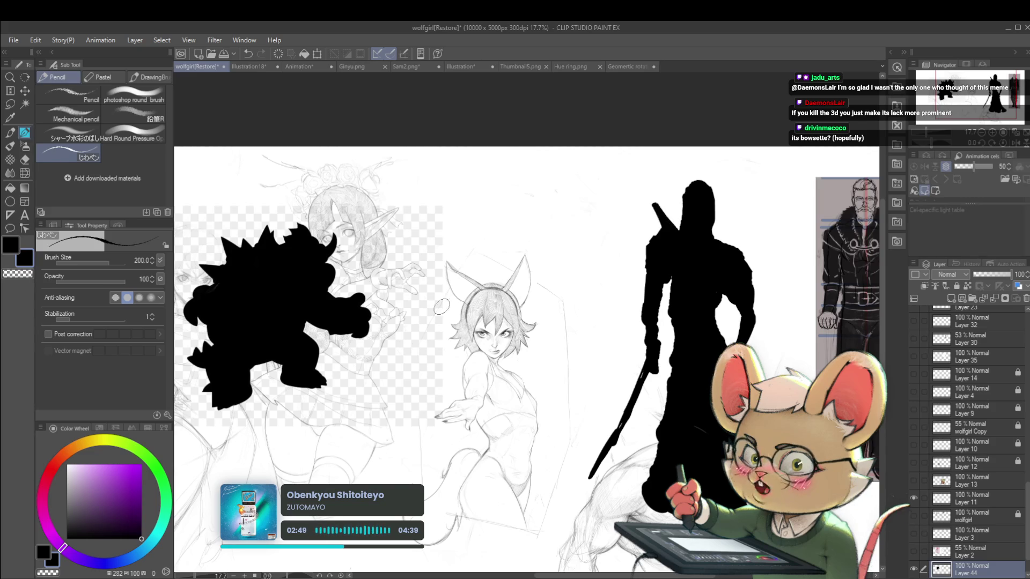
pyautogui.moveTo(658, 221); pyautogui.dragTo(665, 229)
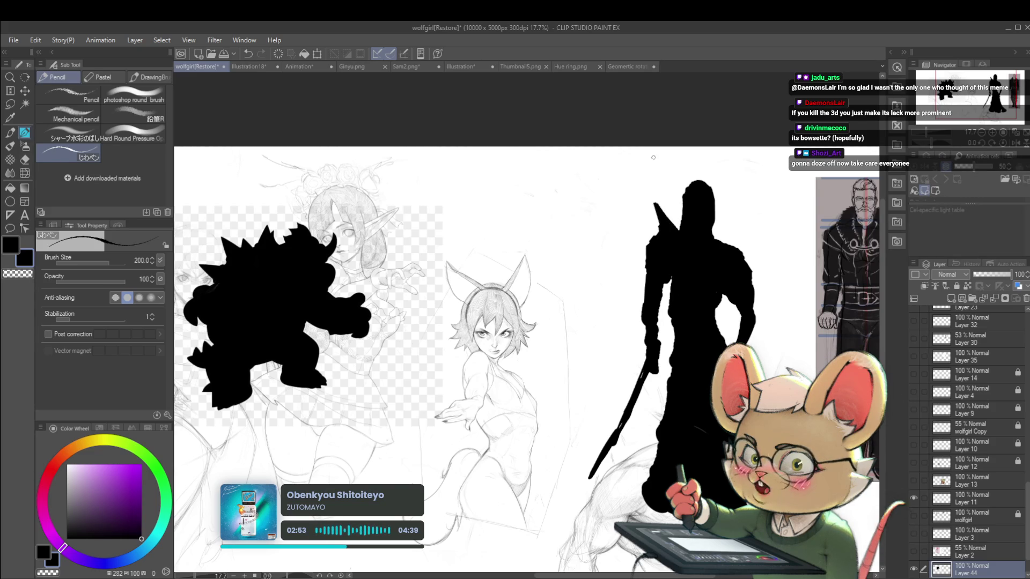
# Step: Add a horn to the head, then refine the horned head's left edge at brush size 100
pyautogui.moveTo(716, 174)
pyautogui.mouseDown()
pyautogui.moveTo(725, 157)
pyautogui.moveTo(712, 184)
pyautogui.mouseUp()
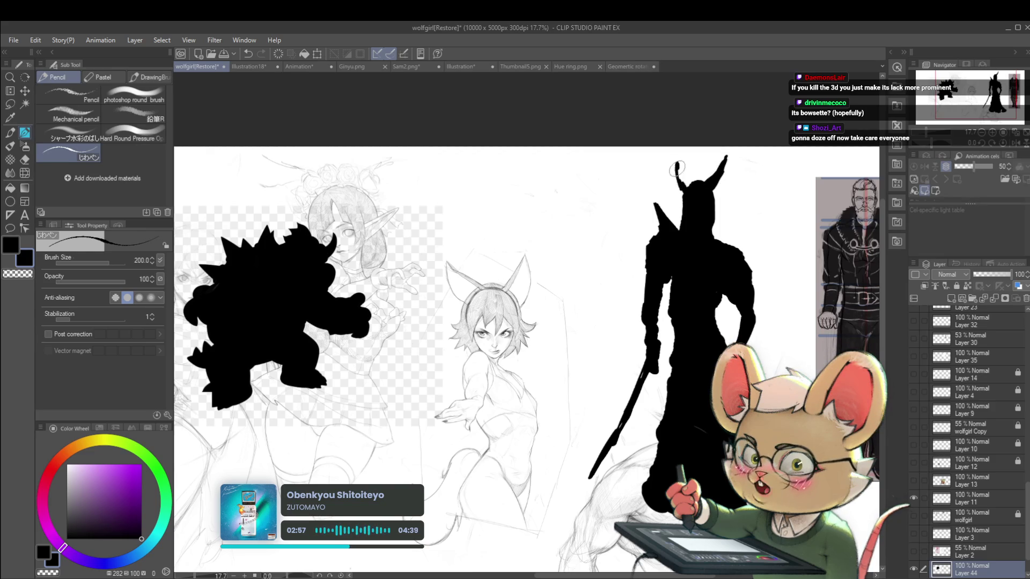
pyautogui.scroll(-2, 688, 186)
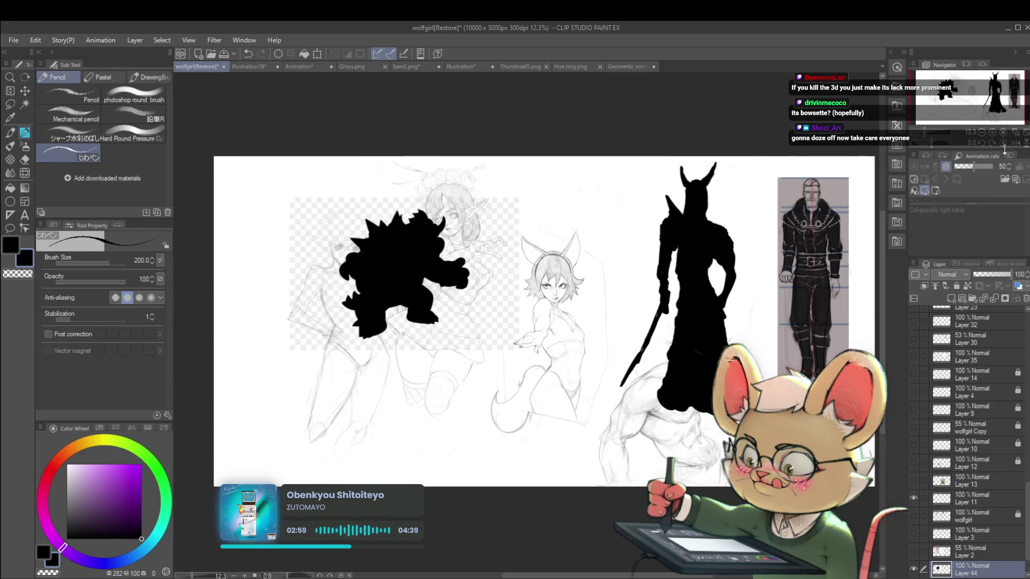
pyautogui.click(1017, 144)
pyautogui.scroll(2, 328, 216)
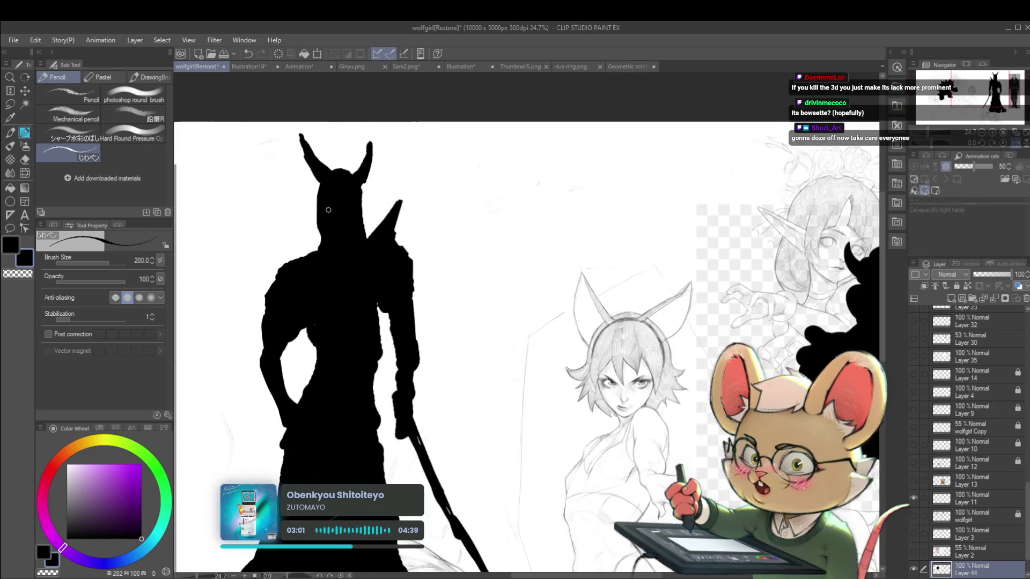
pyautogui.press('[')
pyautogui.press('[')
pyautogui.press('[')
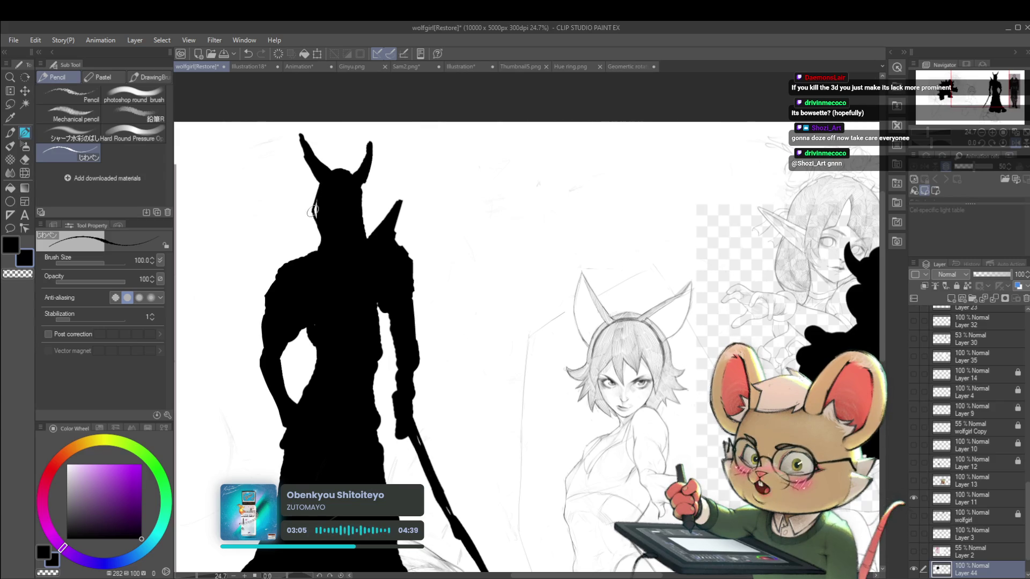
pyautogui.hotkey('ctrl', 'z')
pyautogui.moveTo(316, 198); pyautogui.dragTo(309, 255)
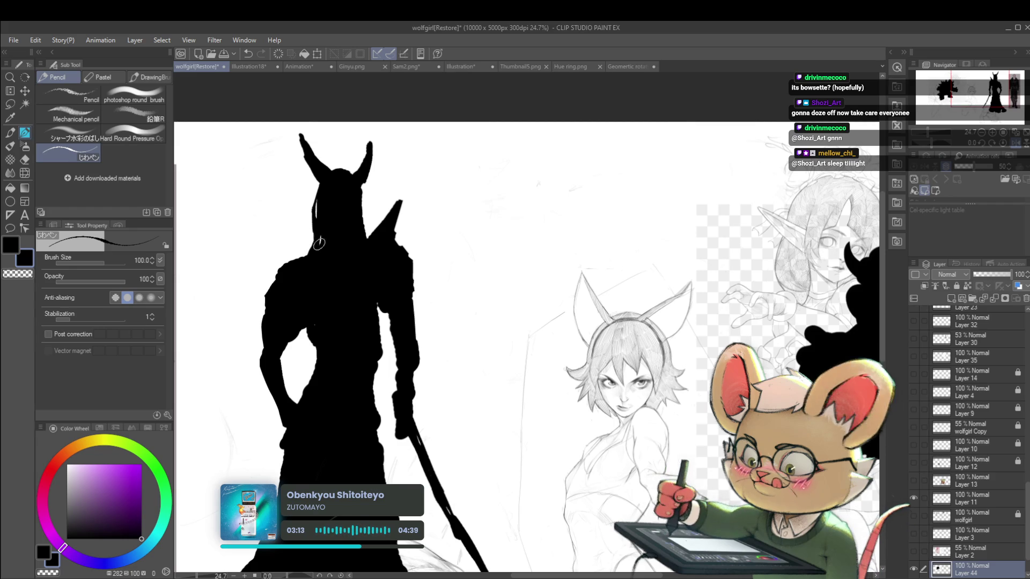
pyautogui.scroll(-2, 311, 208)
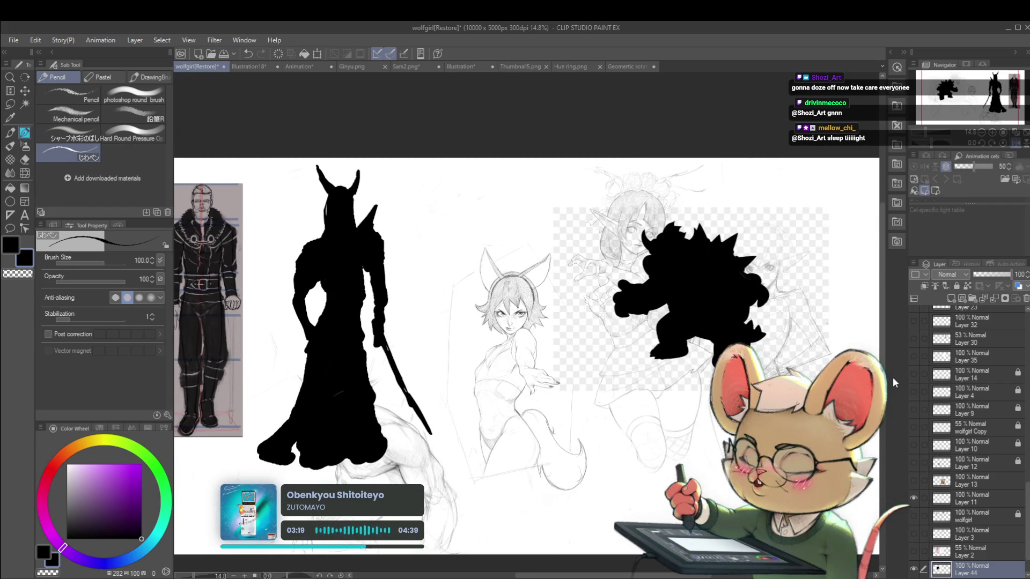
pyautogui.click(990, 274)
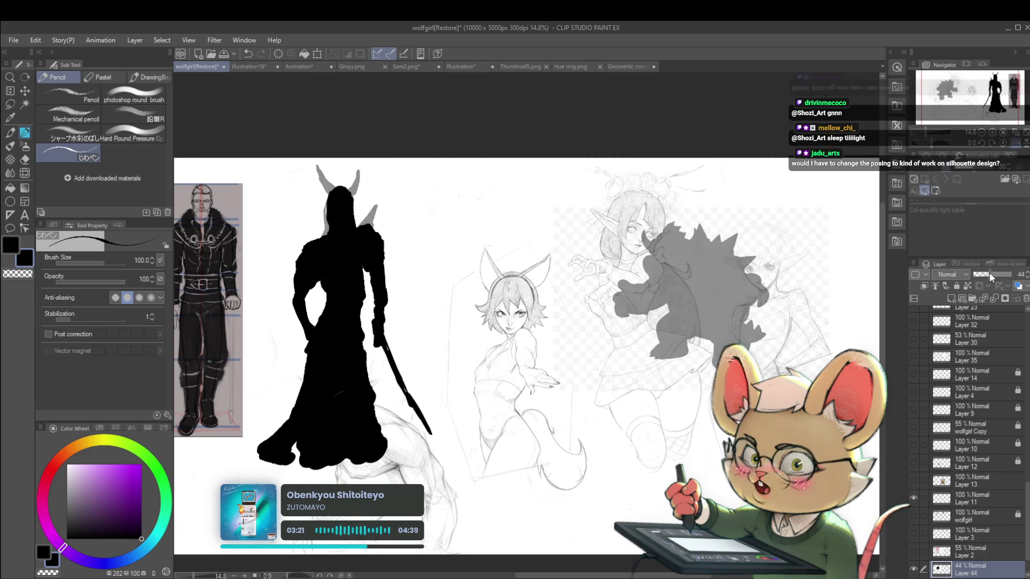
pyautogui.moveTo(989, 272); pyautogui.dragTo(989, 272)
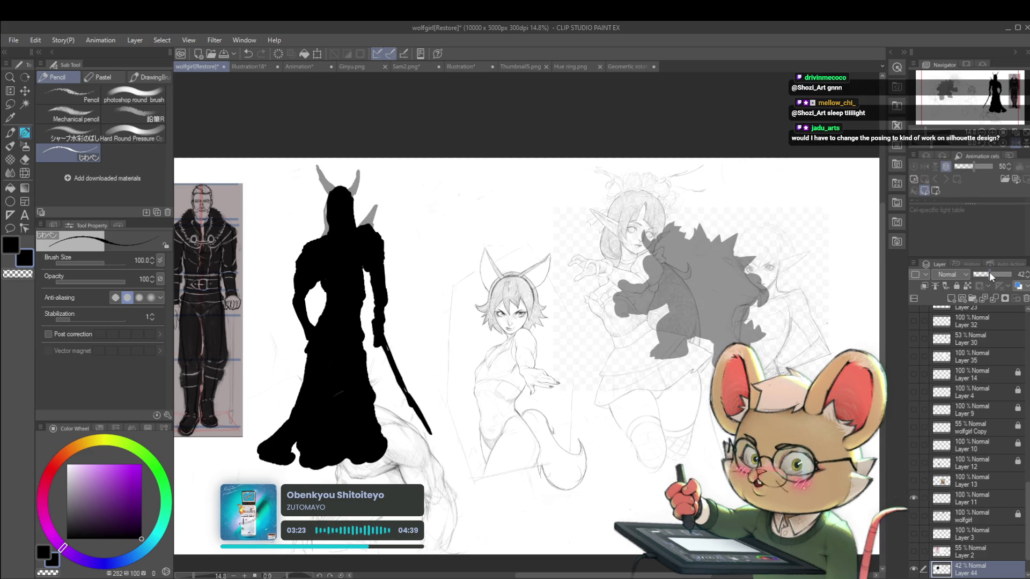
pyautogui.moveTo(989, 271); pyautogui.dragTo(988, 271)
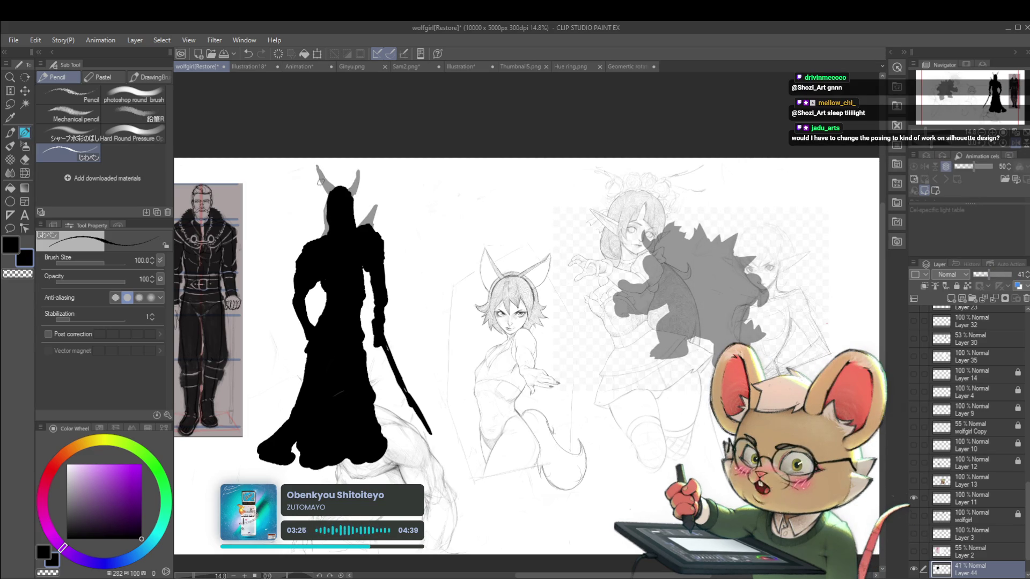
pyautogui.scroll(2, 320, 181)
pyautogui.hotkey('ctrl', 'shift', 'n')
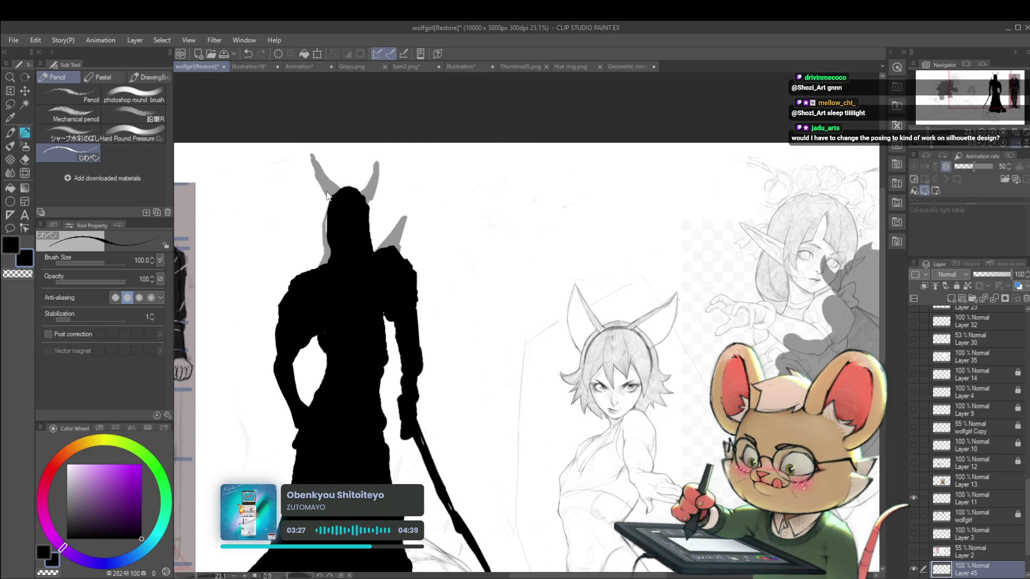
pyautogui.moveTo(327, 195)
pyautogui.mouseDown()
pyautogui.moveTo(309, 153)
pyautogui.moveTo(344, 189)
pyautogui.moveTo(336, 196)
pyautogui.mouseUp()
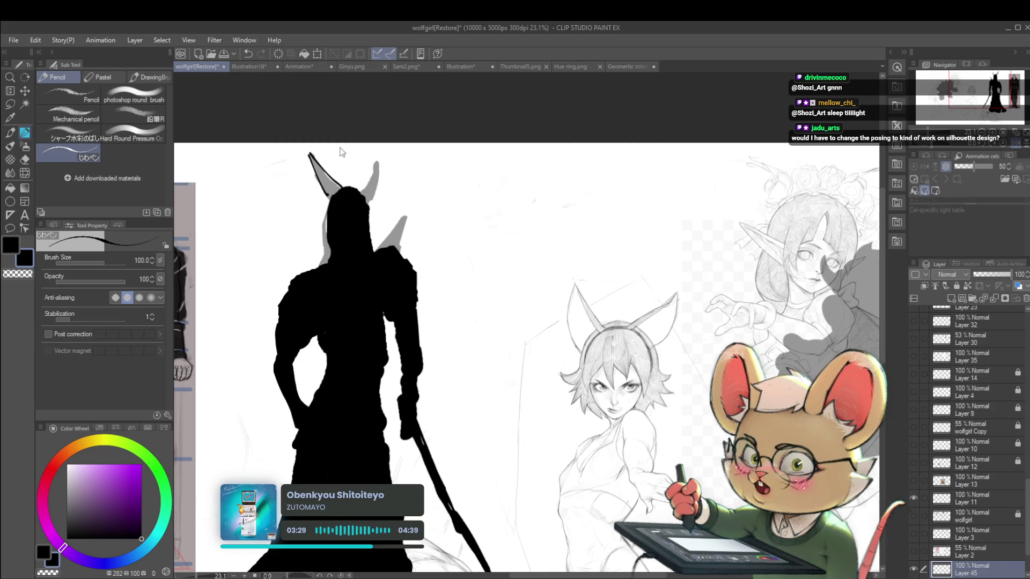
pyautogui.scroll(-3, 462, 185)
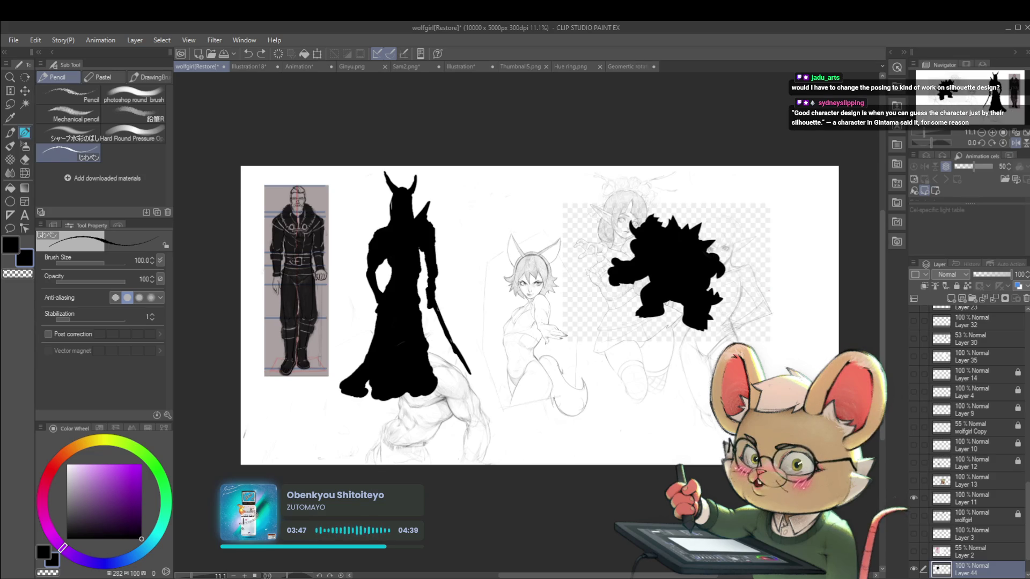
pyautogui.moveTo(411, 227); pyautogui.dragTo(420, 210)
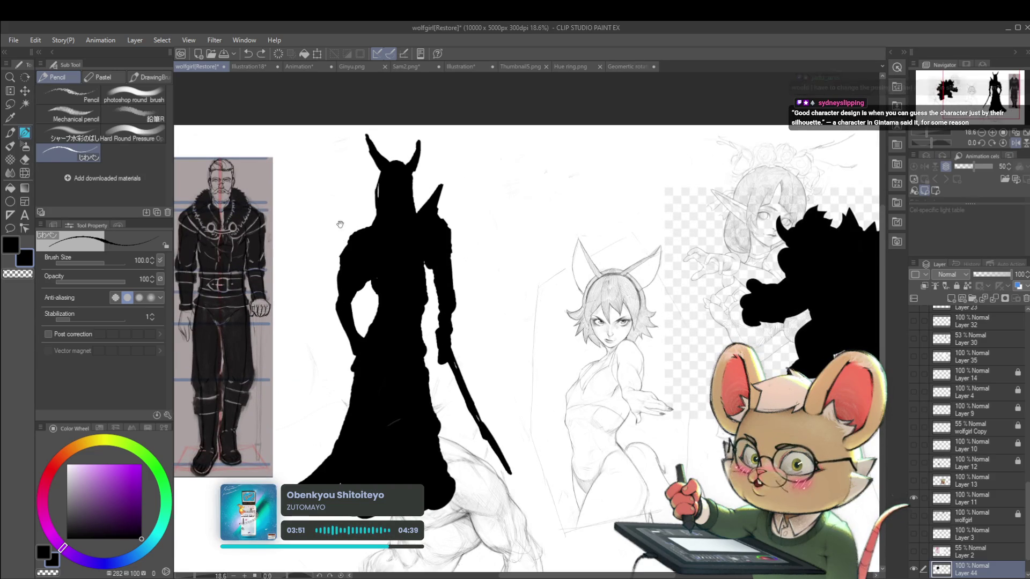
# Step: Thicken the knight's right shoulder at brush size 200, then move above the fox-girl sketch at size 400
pyautogui.moveTo(339, 240); pyautogui.dragTo(438, 224)
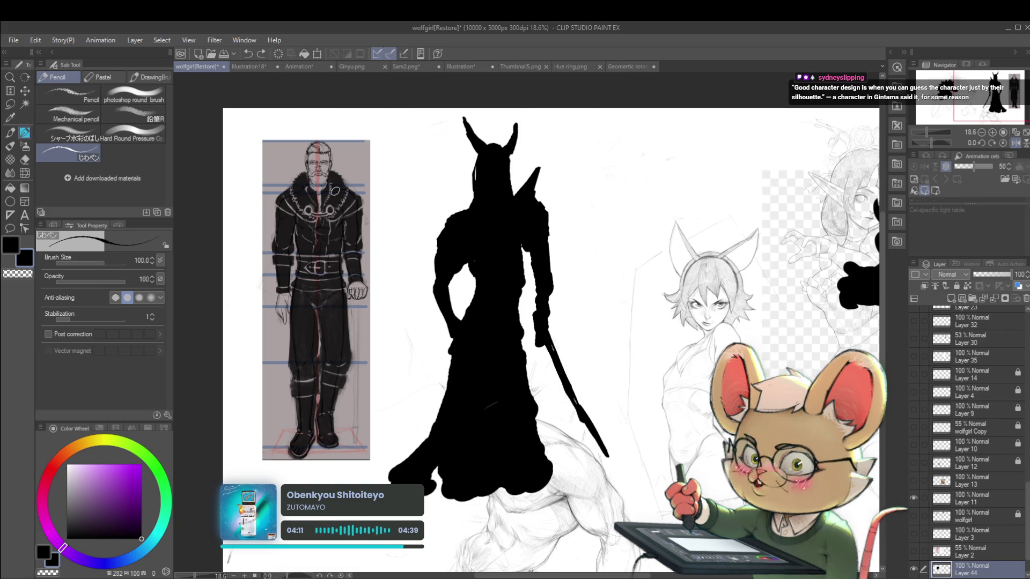
pyautogui.press(']')
pyautogui.press(']')
pyautogui.press(']')
pyautogui.moveTo(543, 211)
pyautogui.mouseDown()
pyautogui.moveTo(560, 226)
pyautogui.moveTo(557, 212)
pyautogui.mouseUp()
pyautogui.moveTo(674, 143)
pyautogui.mouseDown()
pyautogui.moveTo(562, 186)
pyautogui.moveTo(543, 219)
pyautogui.moveTo(530, 210)
pyautogui.mouseUp()
pyautogui.press(']')
pyautogui.press(']')
pyautogui.press(']')
pyautogui.press(']')
pyautogui.press(']')
pyautogui.press(']')
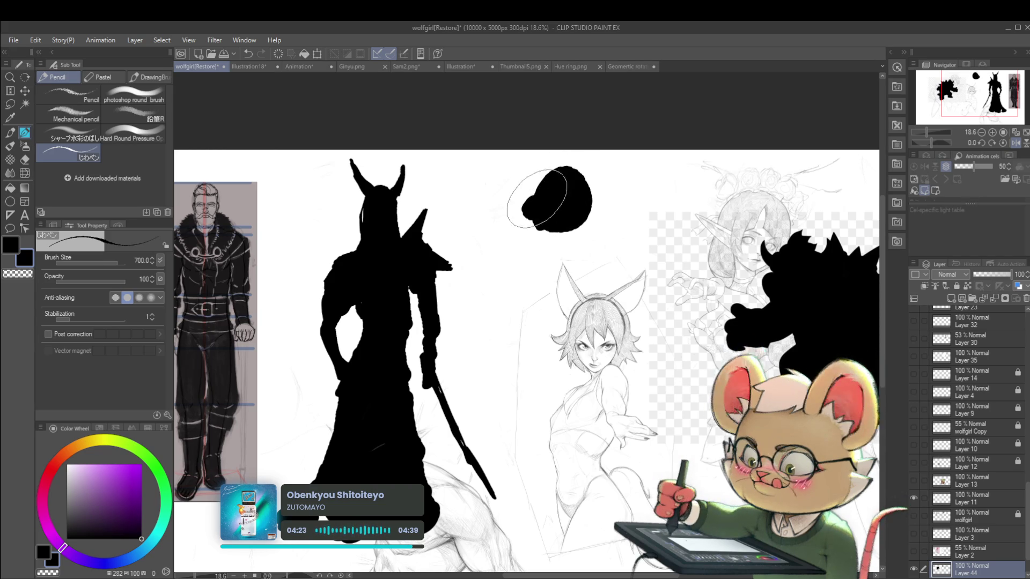
# Step: At brush size 500, round out the blob into a capped head and paint the stout body below
pyautogui.press('[')
pyautogui.press('[')
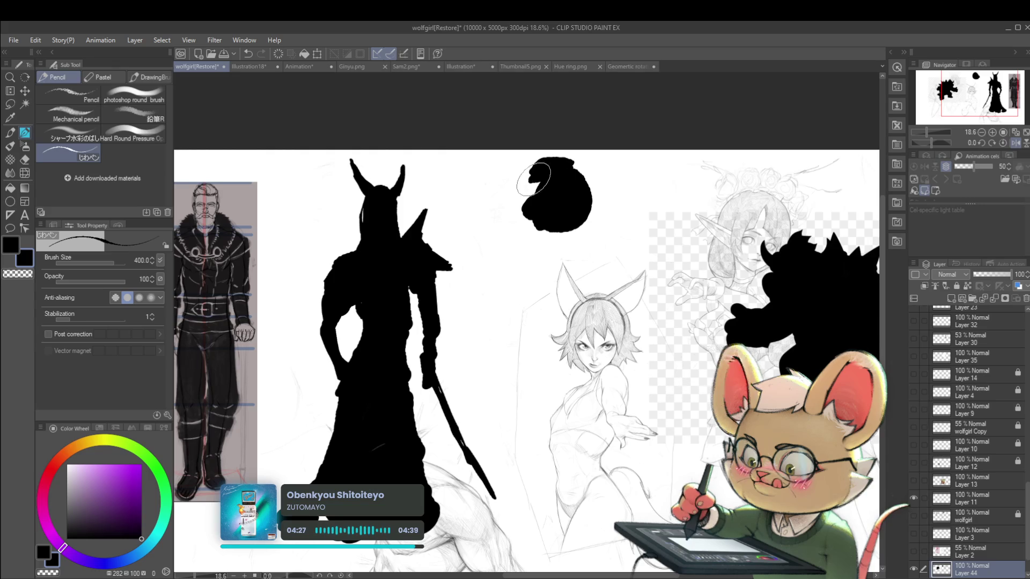
pyautogui.moveTo(585, 175); pyautogui.dragTo(578, 195)
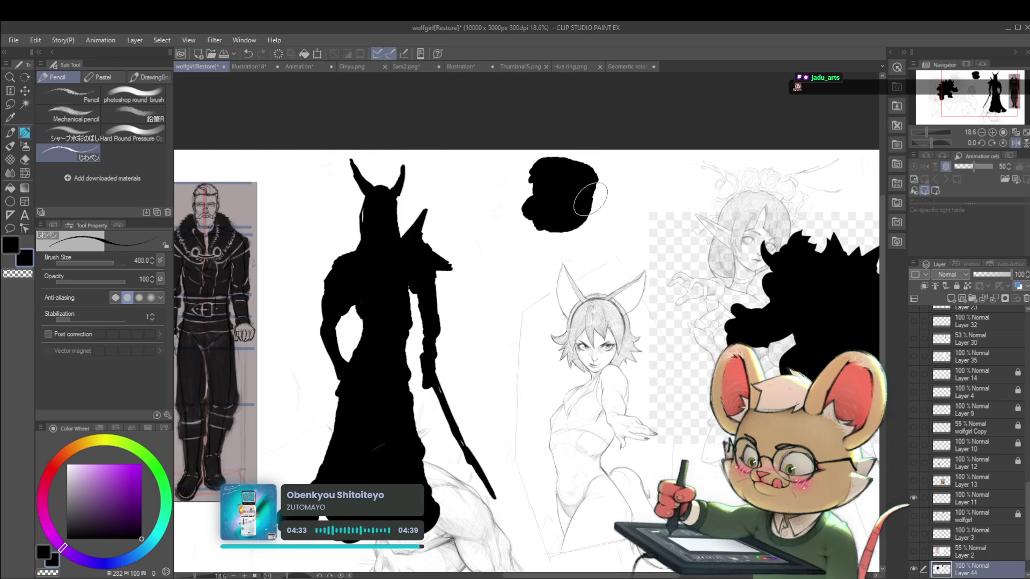
pyautogui.moveTo(589, 208); pyautogui.dragTo(586, 215)
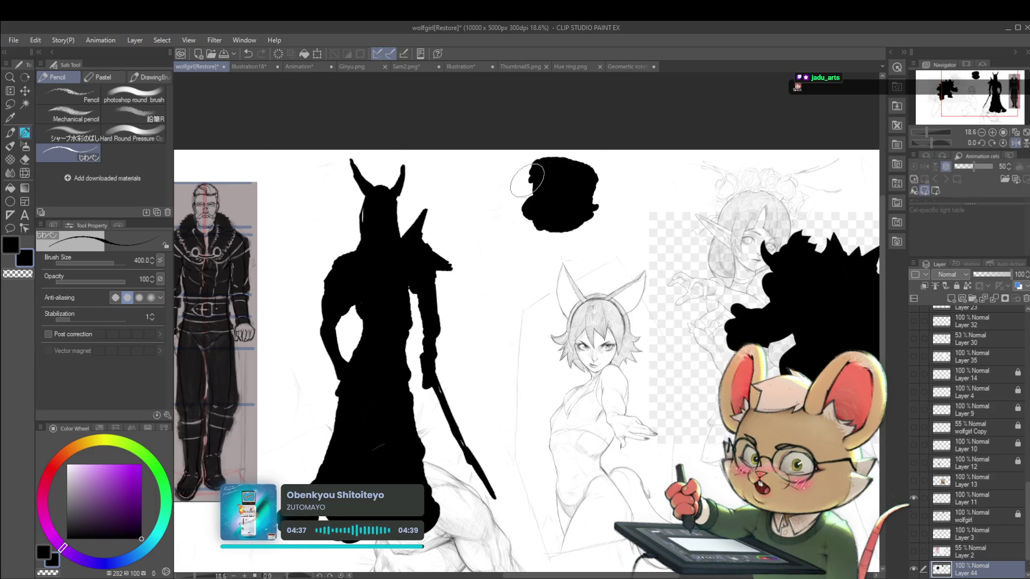
pyautogui.moveTo(533, 179)
pyautogui.mouseDown()
pyautogui.moveTo(542, 182)
pyautogui.moveTo(526, 177)
pyautogui.moveTo(540, 159)
pyautogui.moveTo(570, 161)
pyautogui.mouseUp()
pyautogui.moveTo(558, 235)
pyautogui.mouseDown()
pyautogui.moveTo(539, 268)
pyautogui.moveTo(542, 289)
pyautogui.moveTo(553, 252)
pyautogui.moveTo(545, 271)
pyautogui.moveTo(554, 260)
pyautogui.moveTo(584, 264)
pyautogui.moveTo(539, 268)
pyautogui.moveTo(552, 292)
pyautogui.moveTo(577, 281)
pyautogui.moveTo(556, 348)
pyautogui.moveTo(550, 343)
pyautogui.mouseUp()
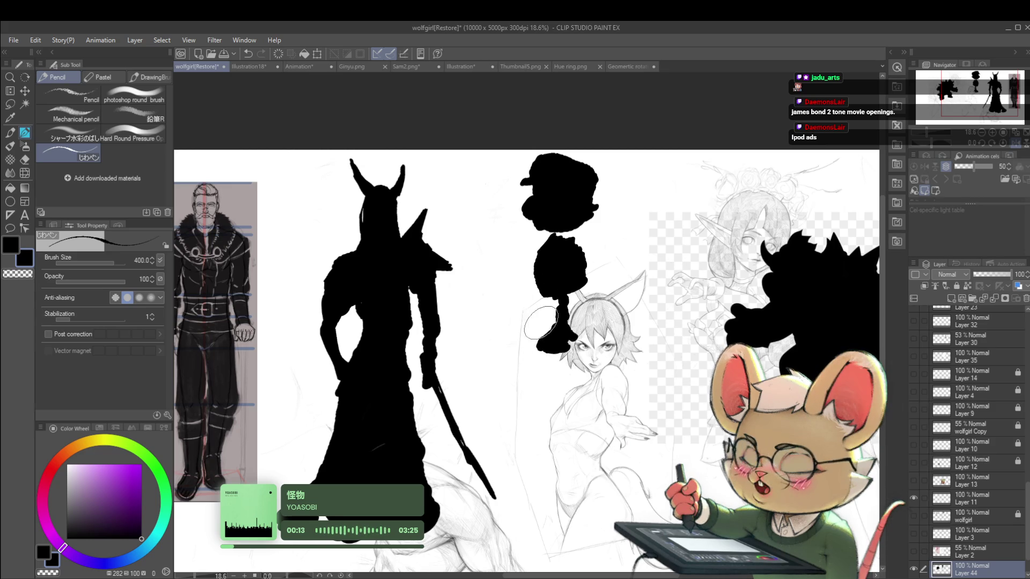
pyautogui.moveTo(544, 326); pyautogui.dragTo(555, 305)
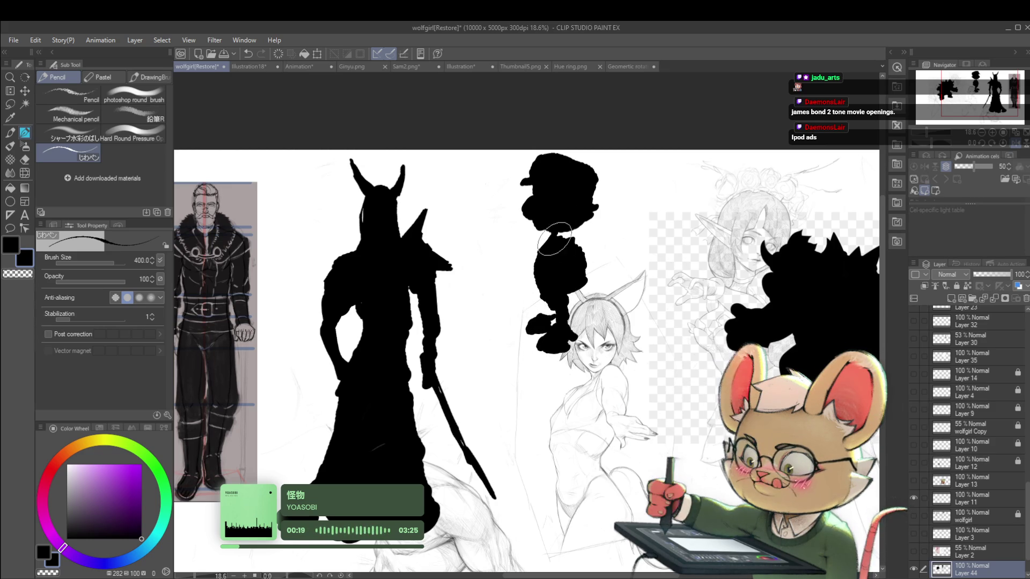
pyautogui.moveTo(582, 246)
pyautogui.mouseDown()
pyautogui.moveTo(575, 238)
pyautogui.moveTo(590, 250)
pyautogui.mouseUp()
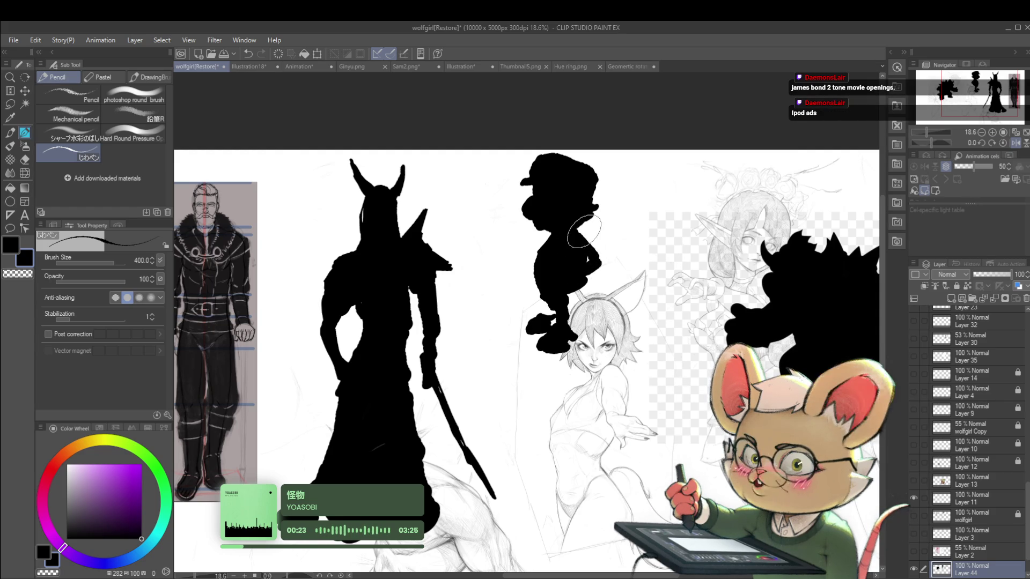
# Step: Review the row of black silhouettes at full view, mirrored and then unmirrored
pyautogui.click(1015, 141)
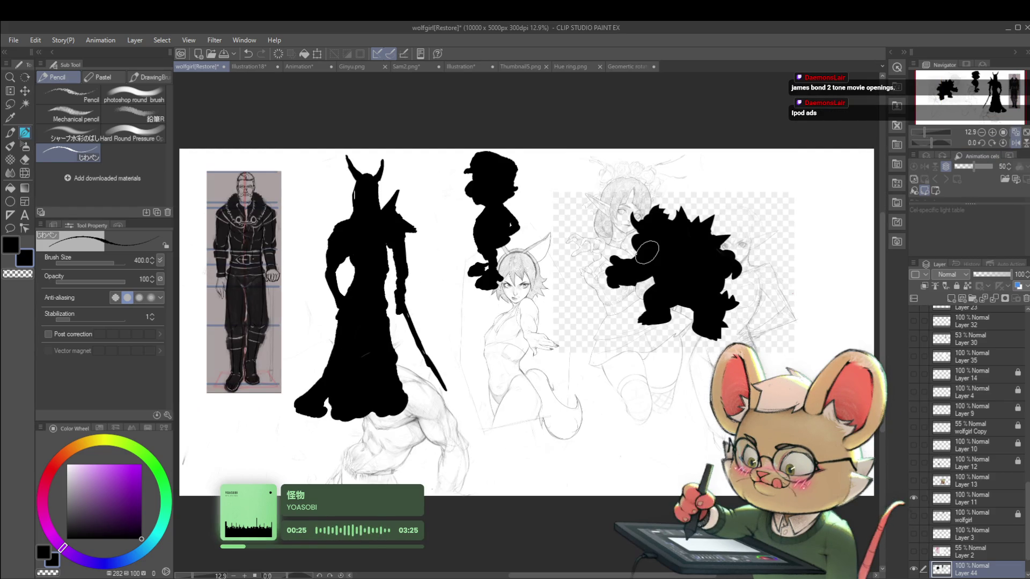
pyautogui.click(572, 238)
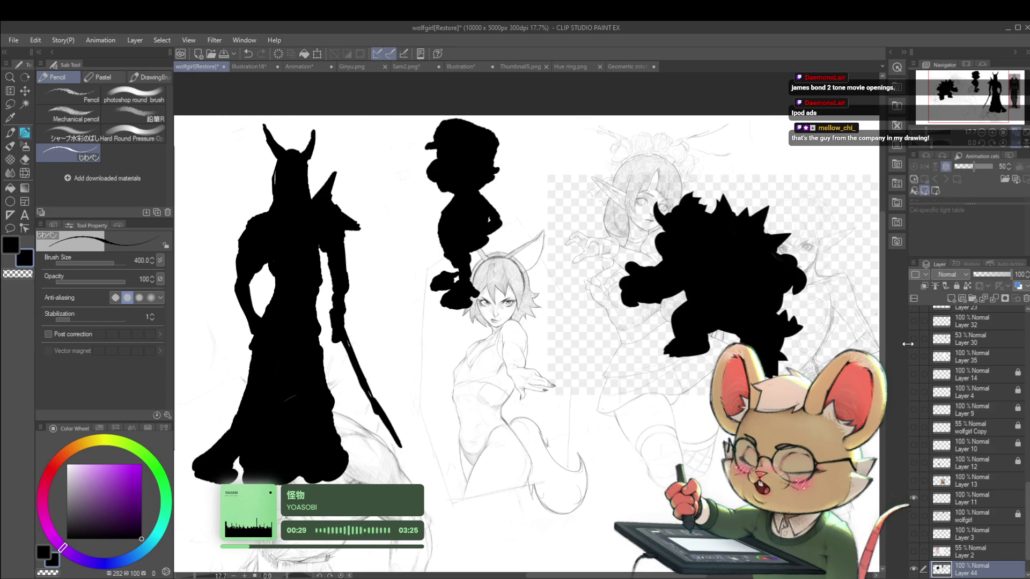
pyautogui.click(1015, 143)
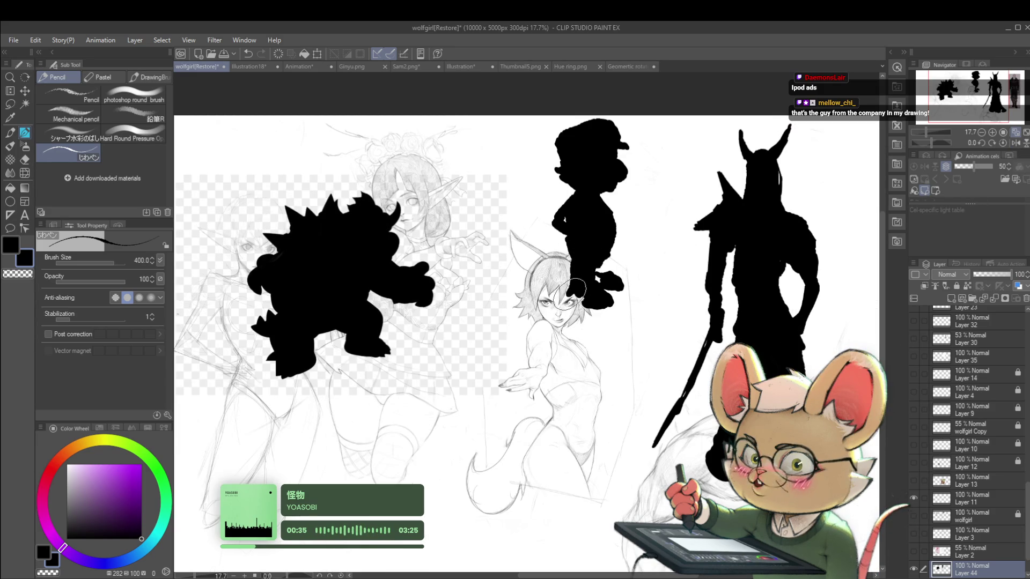
pyautogui.scroll(-3, 599, 276)
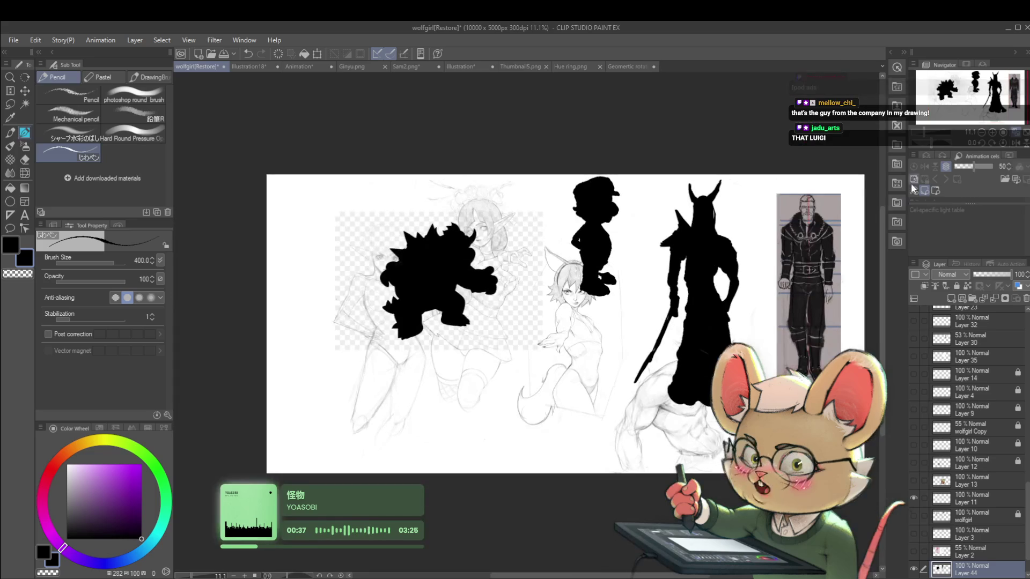
pyautogui.press('h')
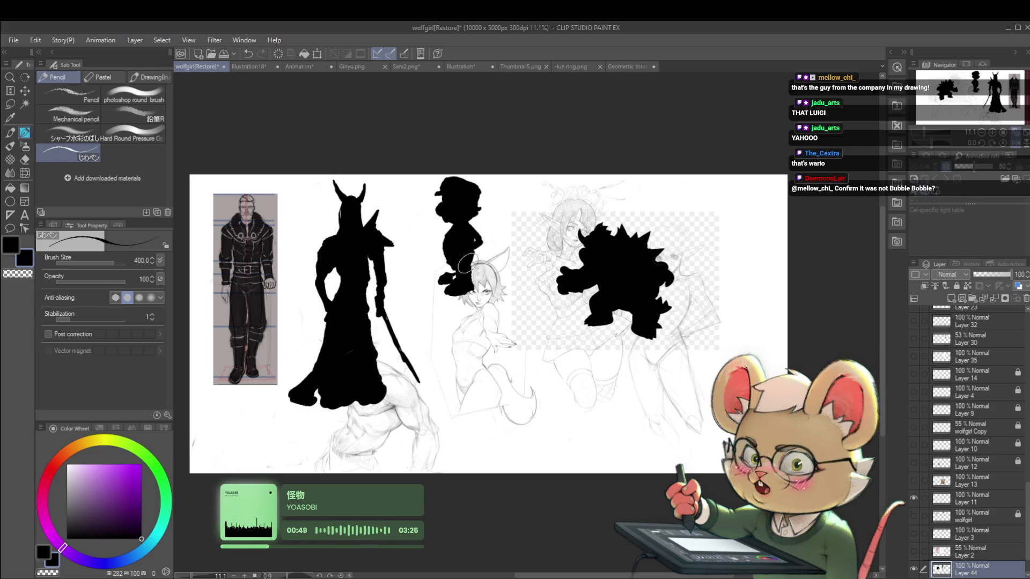
# Step: With the view mirrored, paint a thick angled black stroke in the empty upper-left area
pyautogui.scroll(3, 433, 202)
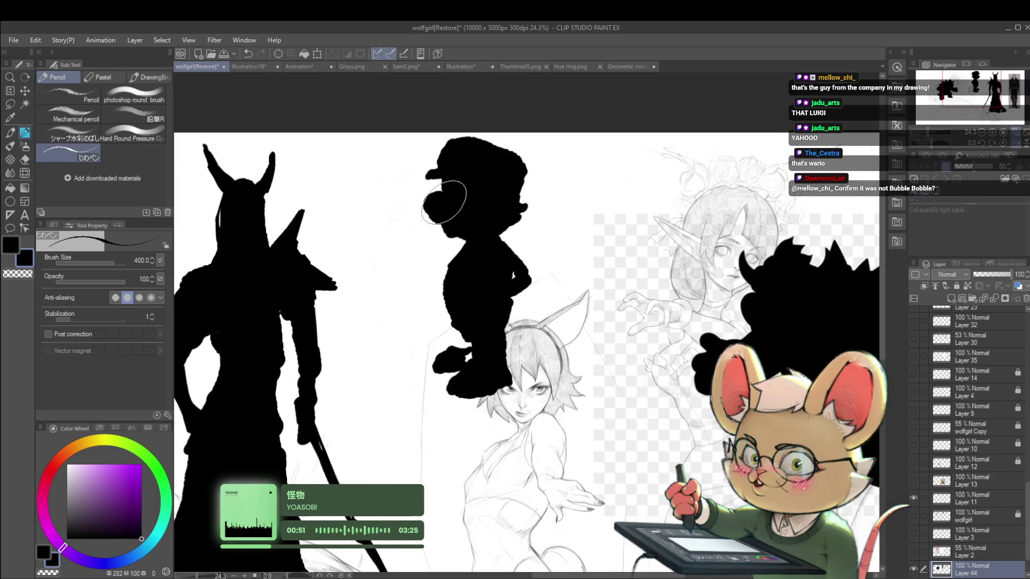
pyautogui.scroll(-3, 456, 172)
pyautogui.scroll(4, 453, 178)
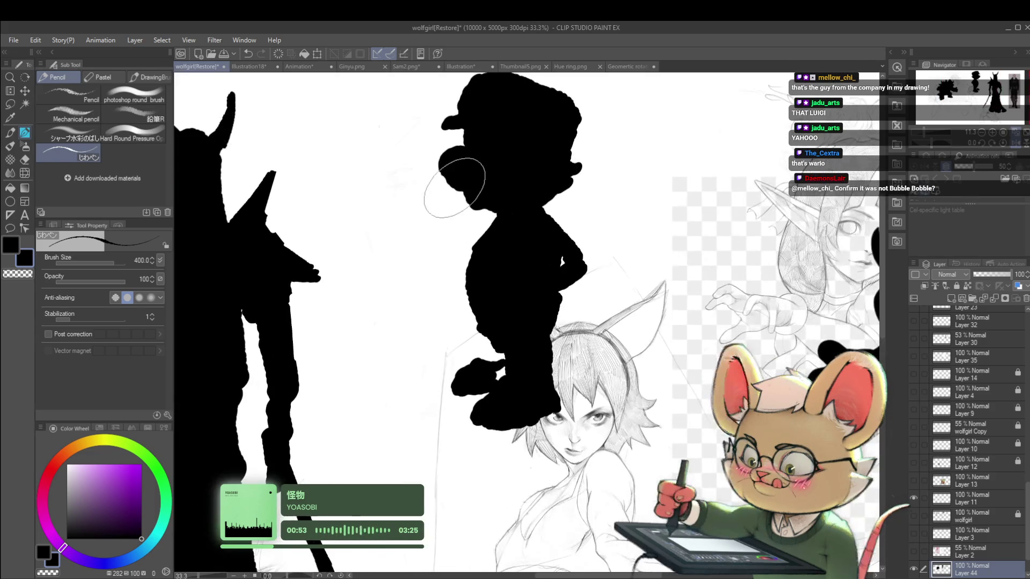
pyautogui.scroll(-4, 455, 185)
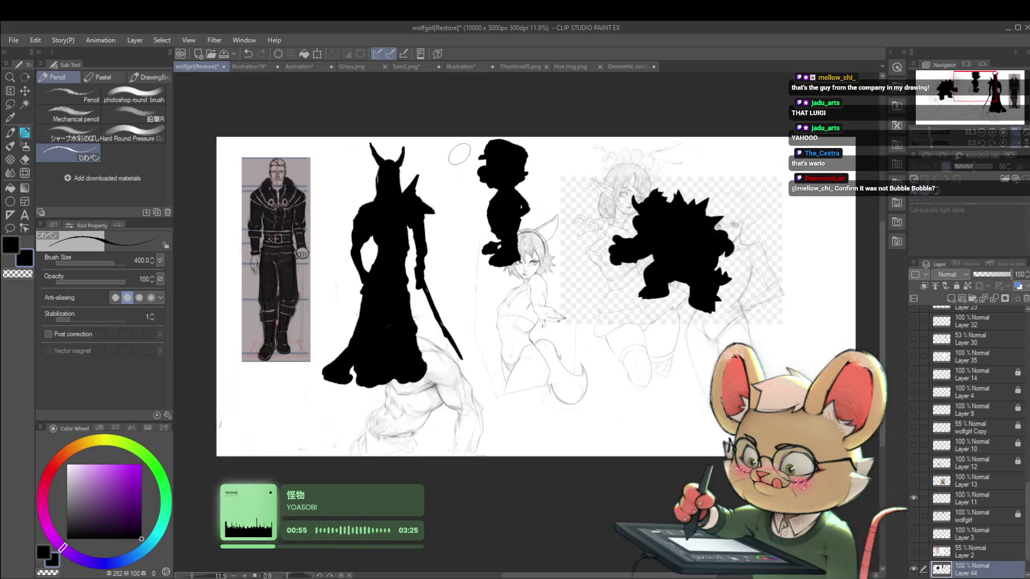
pyautogui.press('h')
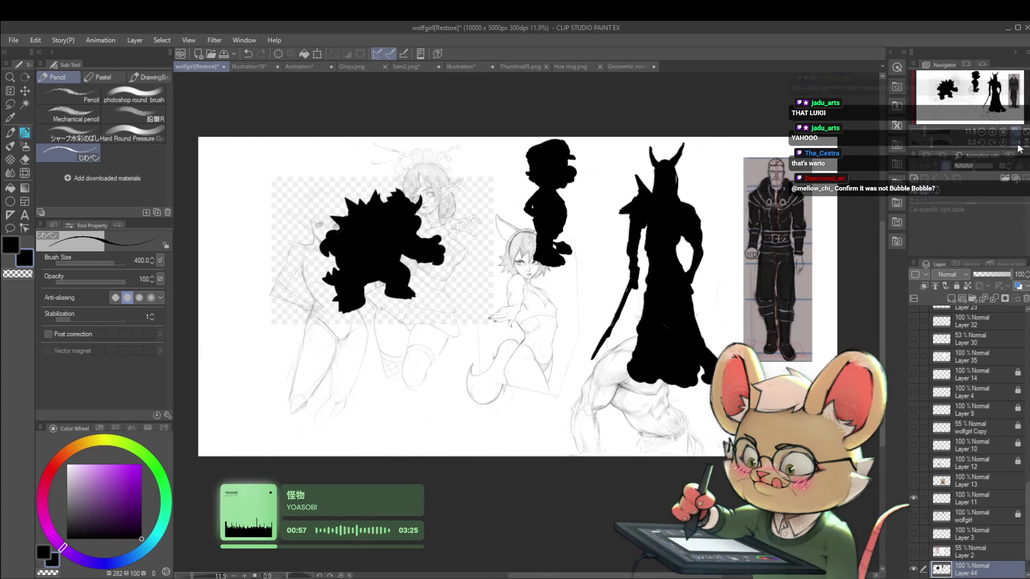
pyautogui.moveTo(514, 255); pyautogui.dragTo(581, 305)
pyautogui.scroll(2, 580, 305)
pyautogui.moveTo(383, 259)
pyautogui.mouseDown()
pyautogui.moveTo(454, 229)
pyautogui.moveTo(406, 257)
pyautogui.moveTo(410, 244)
pyautogui.moveTo(453, 268)
pyautogui.moveTo(407, 276)
pyautogui.moveTo(389, 255)
pyautogui.moveTo(373, 255)
pyautogui.moveTo(370, 268)
pyautogui.moveTo(354, 260)
pyautogui.moveTo(353, 276)
pyautogui.mouseUp()
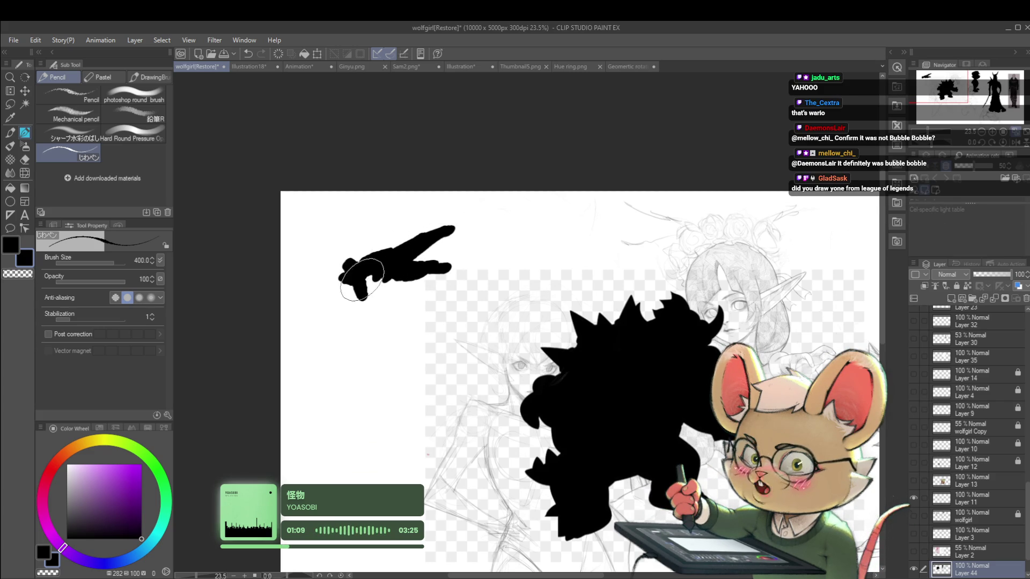
# Step: Extend the black hand silhouette down and right and add raised fingers
pyautogui.moveTo(380, 279); pyautogui.dragTo(399, 298)
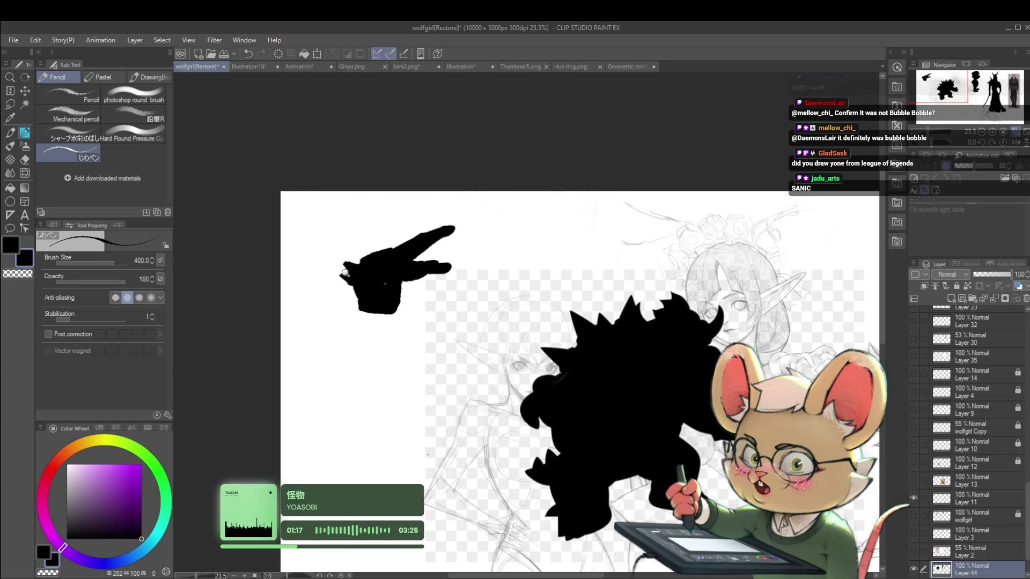
pyautogui.scroll(-1, 343, 274)
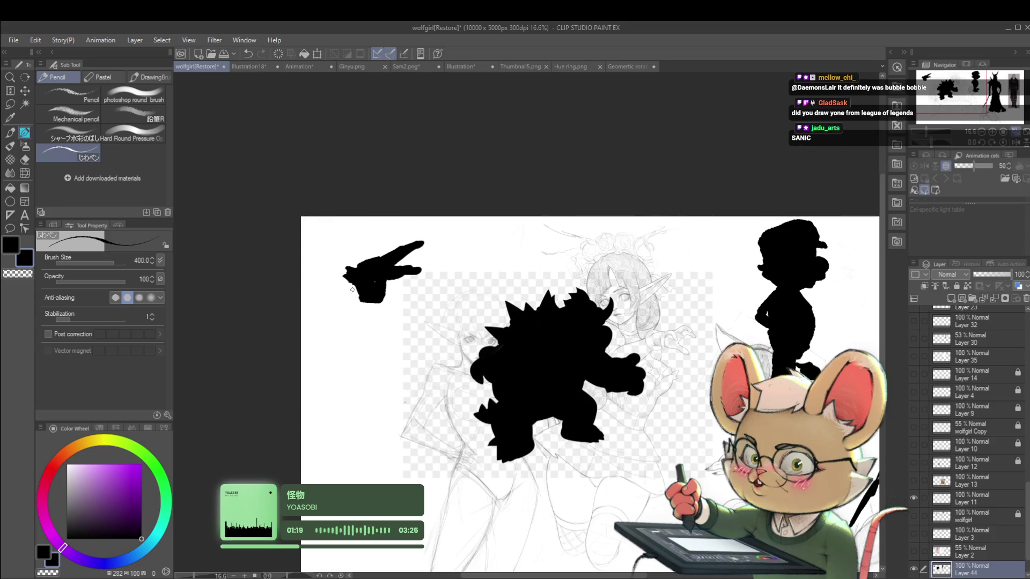
pyautogui.scroll(2, 365, 291)
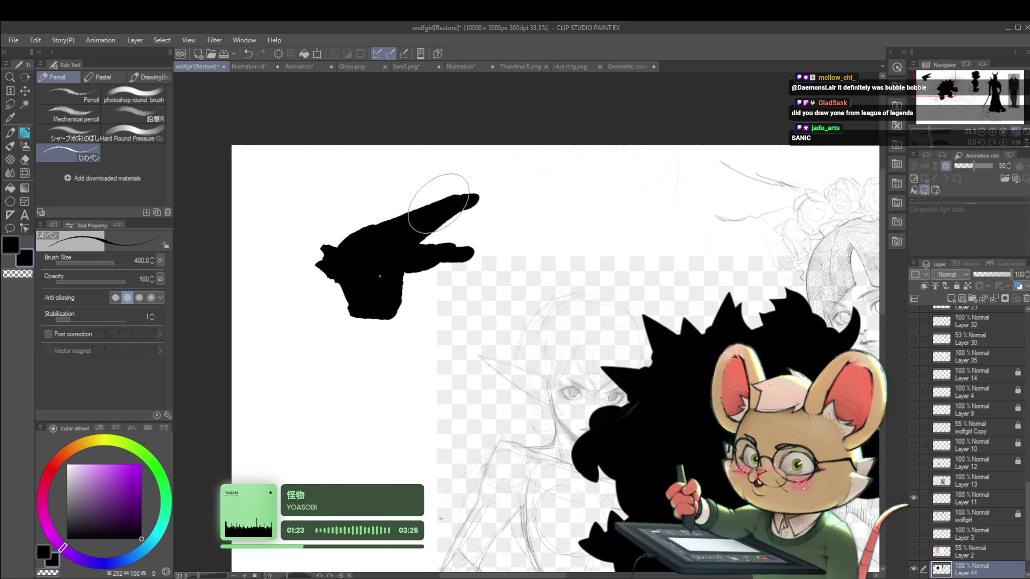
pyautogui.moveTo(432, 247)
pyautogui.mouseDown()
pyautogui.moveTo(379, 281)
pyautogui.moveTo(356, 224)
pyautogui.moveTo(380, 219)
pyautogui.mouseUp()
# Step: Paint a new black shape below the hand, fill the top shape's lower-left, then mirror the view
pyautogui.scroll(-1, 391, 212)
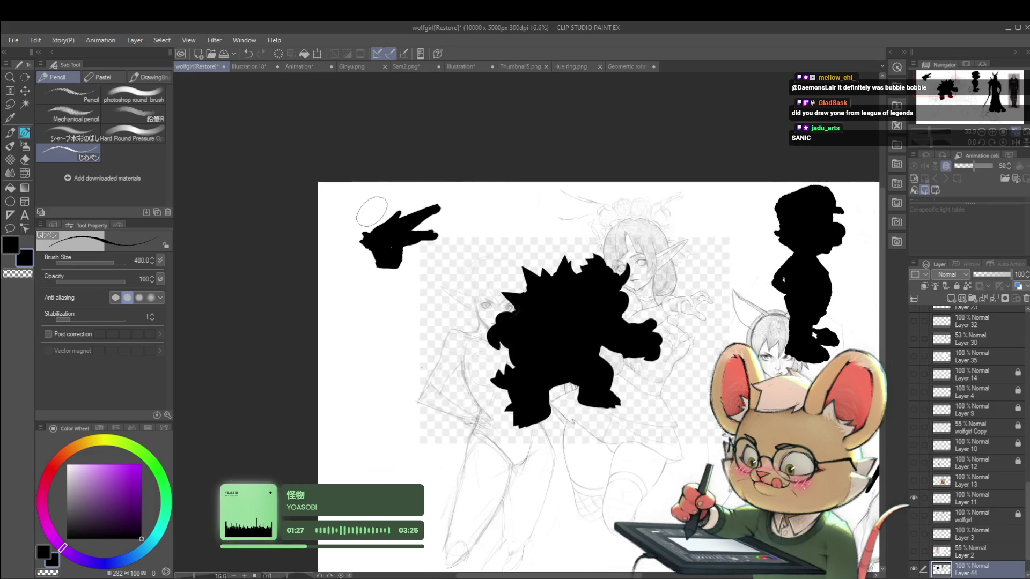
pyautogui.moveTo(375, 275)
pyautogui.mouseDown()
pyautogui.moveTo(353, 279)
pyautogui.moveTo(370, 309)
pyautogui.moveTo(424, 273)
pyautogui.mouseUp()
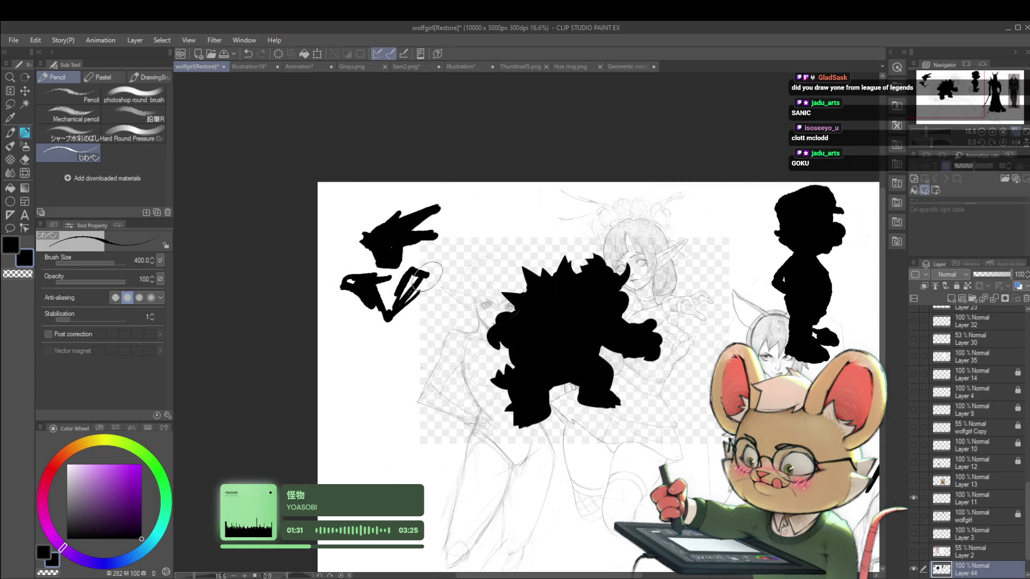
pyautogui.moveTo(371, 252)
pyautogui.mouseDown()
pyautogui.moveTo(407, 241)
pyautogui.moveTo(361, 247)
pyautogui.moveTo(370, 234)
pyautogui.mouseUp()
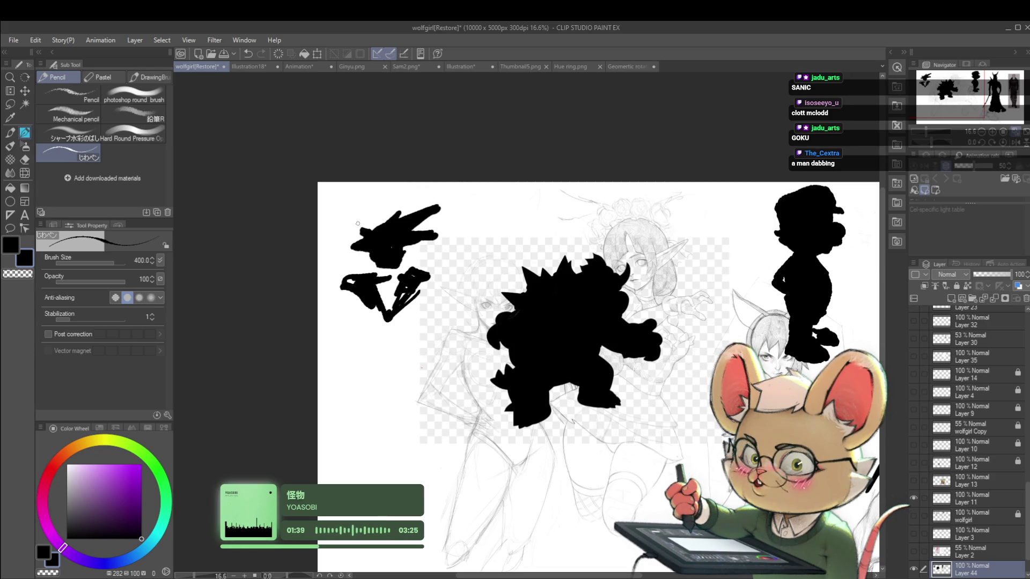
pyautogui.moveTo(425, 354); pyautogui.dragTo(435, 334)
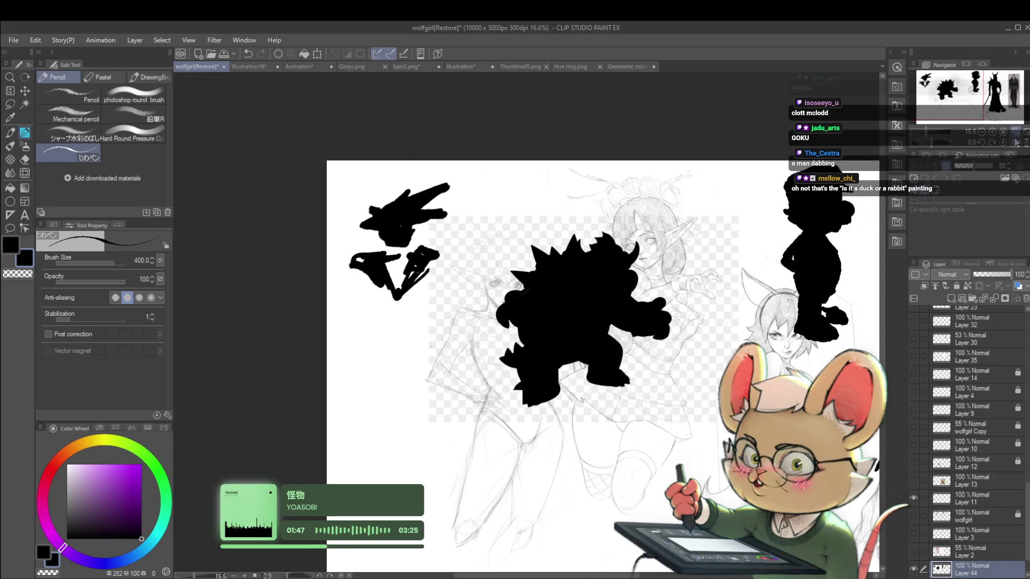
pyautogui.press('h')
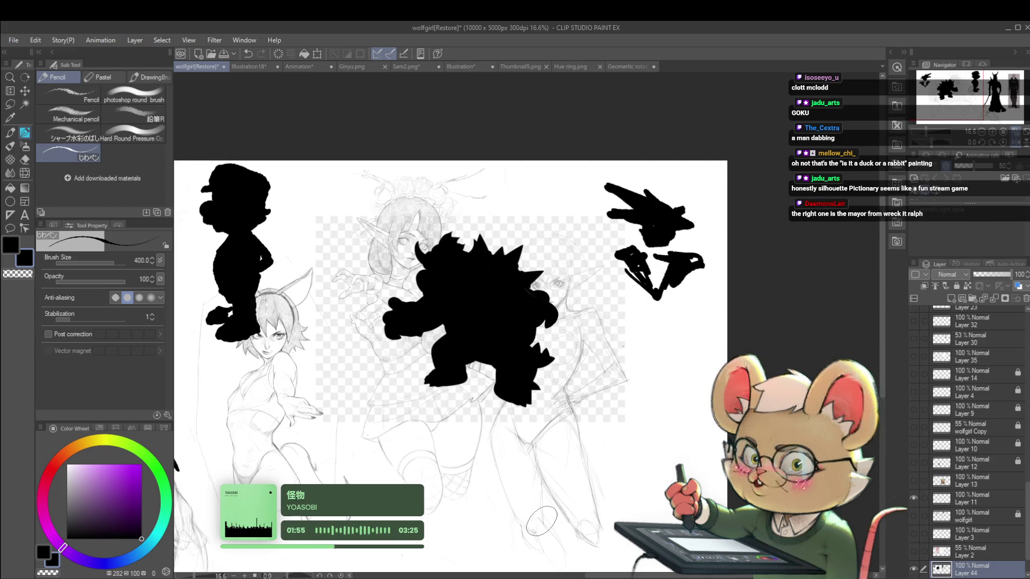
pyautogui.moveTo(541, 520)
pyautogui.mouseDown()
pyautogui.moveTo(622, 462)
pyautogui.moveTo(665, 408)
pyautogui.mouseUp()
pyautogui.scroll(-1, 665, 407)
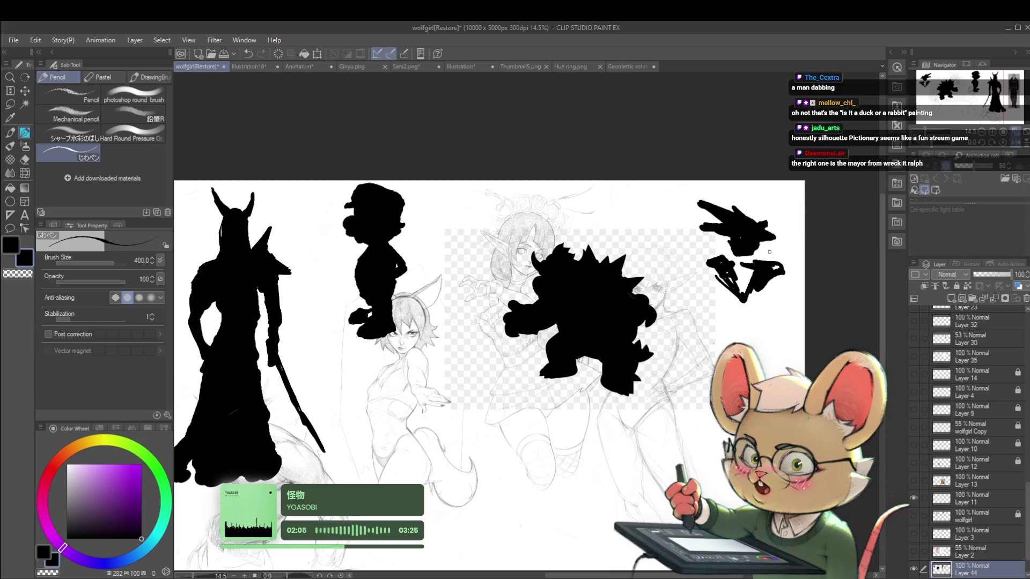
pyautogui.moveTo(780, 261)
pyautogui.mouseDown()
pyautogui.moveTo(690, 110)
pyautogui.moveTo(542, 321)
pyautogui.moveTo(475, 294)
pyautogui.moveTo(392, 291)
pyautogui.mouseUp()
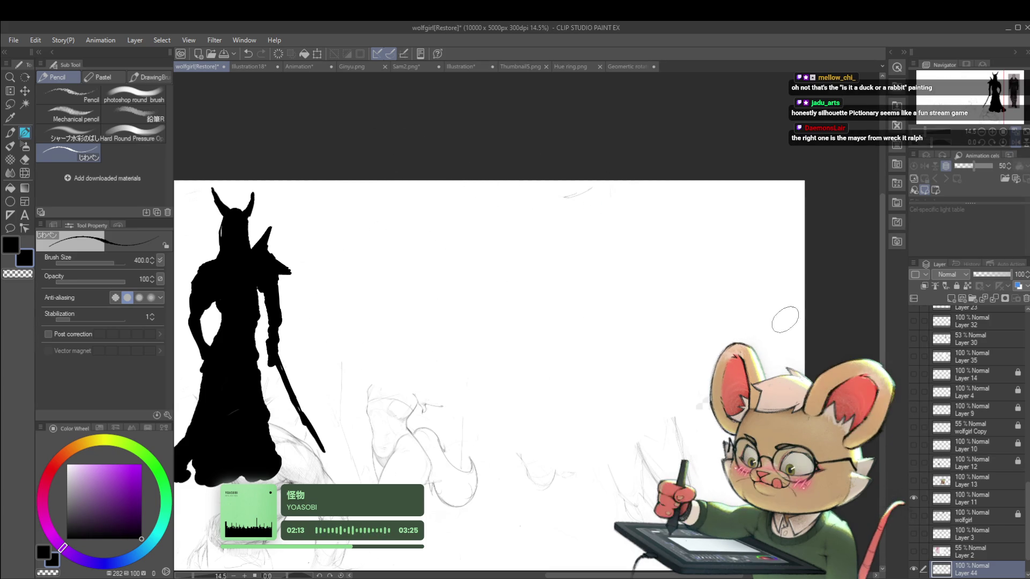
pyautogui.hotkey('ctrl', 'z')
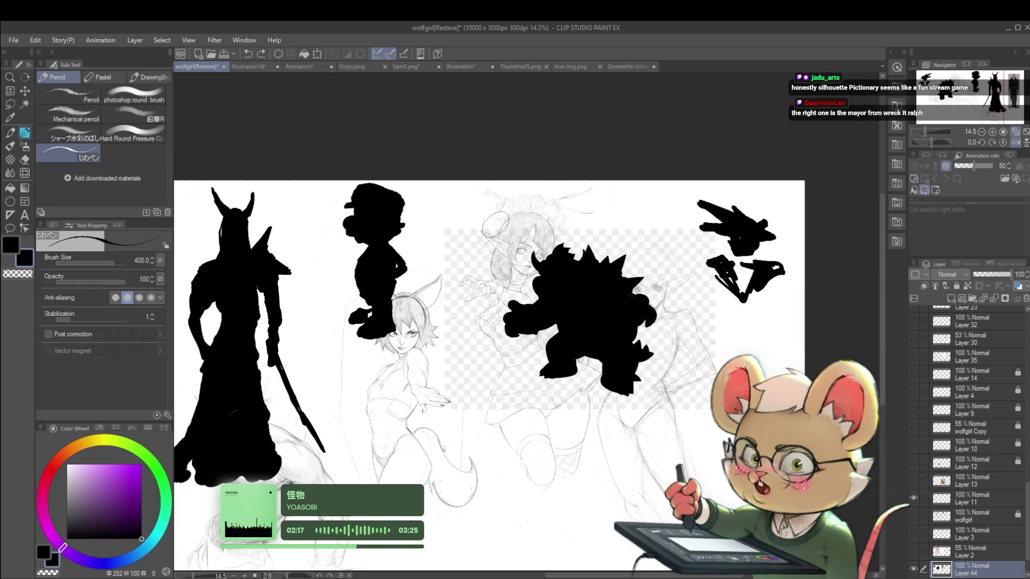
pyautogui.press('e')
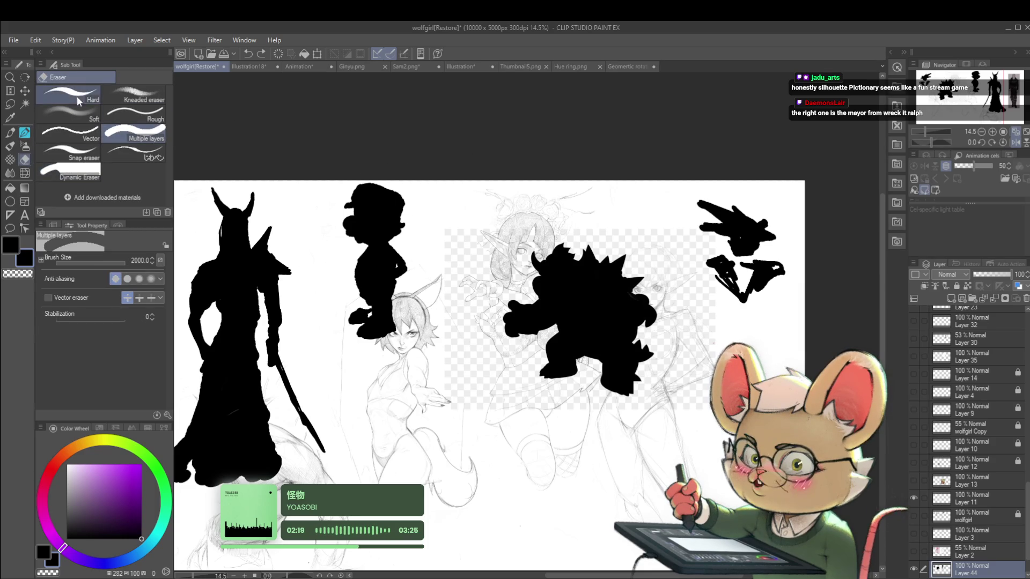
# Step: Erase the Mario, Bowser and top-right black silhouettes with the Hard eraser at size 1500
pyautogui.click(76, 107)
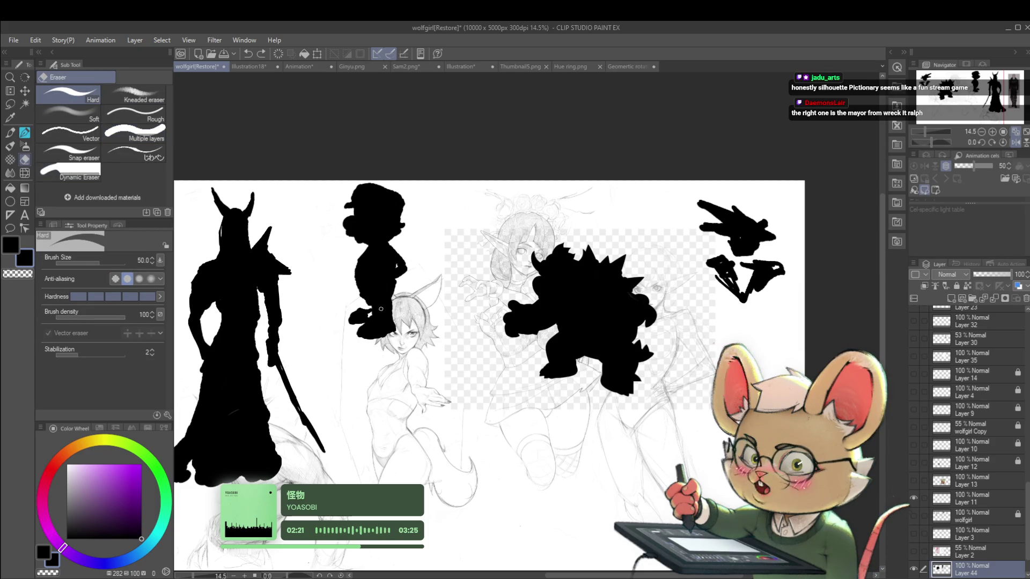
pyautogui.moveTo(372, 320); pyautogui.dragTo(375, 225)
pyautogui.moveTo(536, 268)
pyautogui.mouseDown()
pyautogui.moveTo(590, 301)
pyautogui.moveTo(672, 312)
pyautogui.mouseUp()
pyautogui.moveTo(770, 276); pyautogui.dragTo(804, 264)
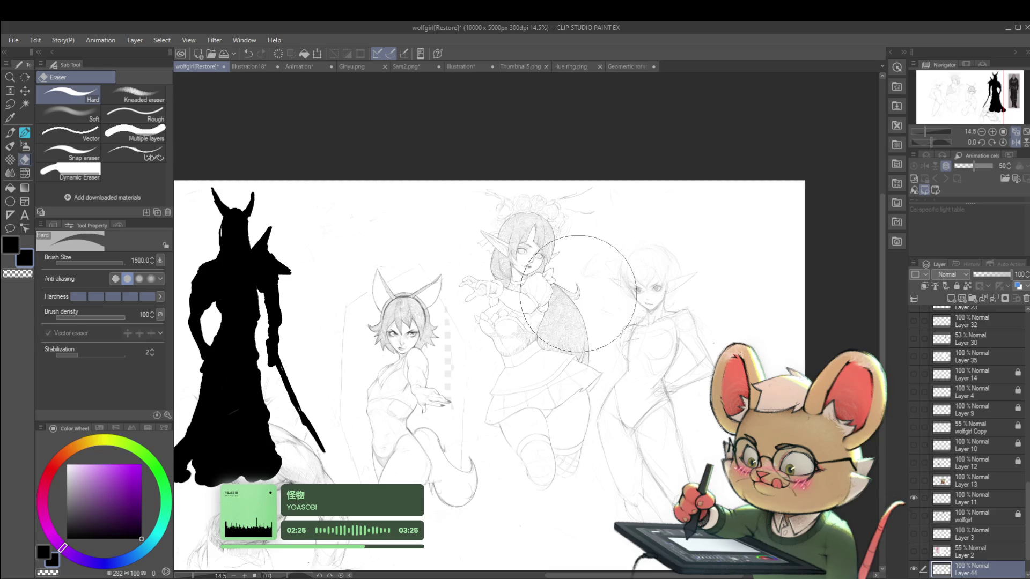
pyautogui.moveTo(651, 353); pyautogui.dragTo(719, 302)
pyautogui.scroll(-1, 719, 308)
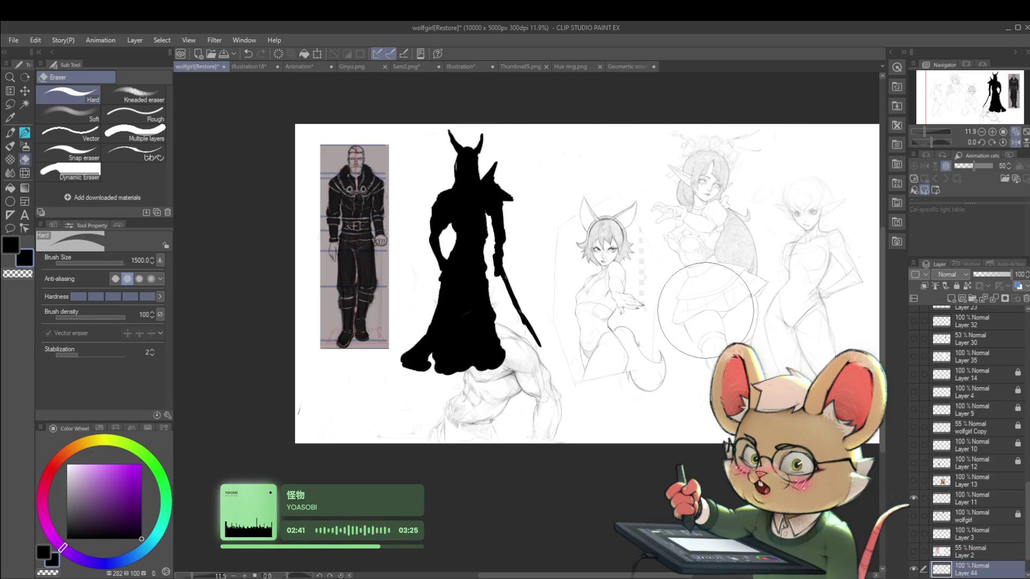
# Step: Shrink the eraser from 1500 to 800 and switch to the Illustration18 painting
pyautogui.scroll(3, 359, 198)
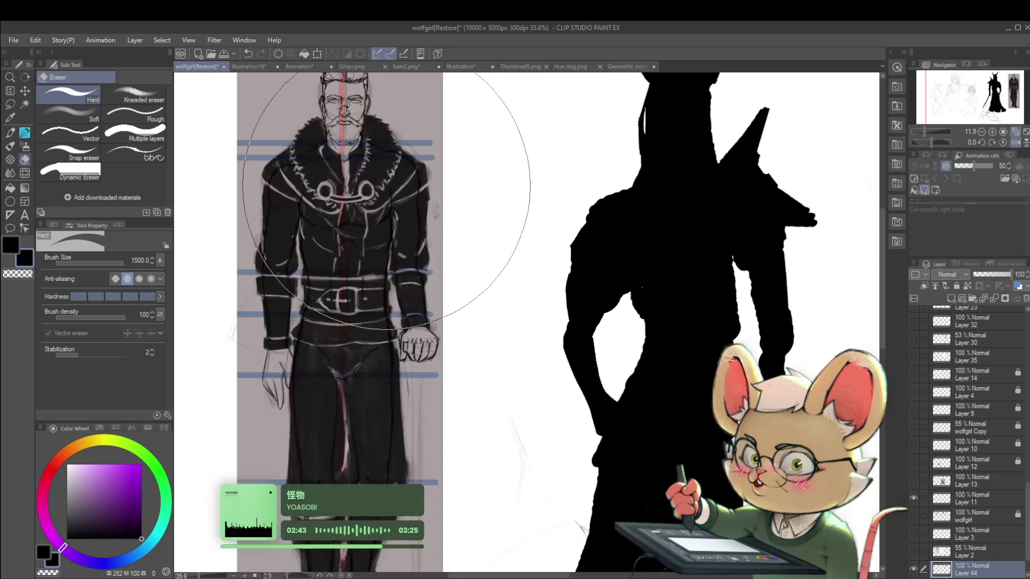
pyautogui.press('[')
pyautogui.press('[')
pyautogui.press('[')
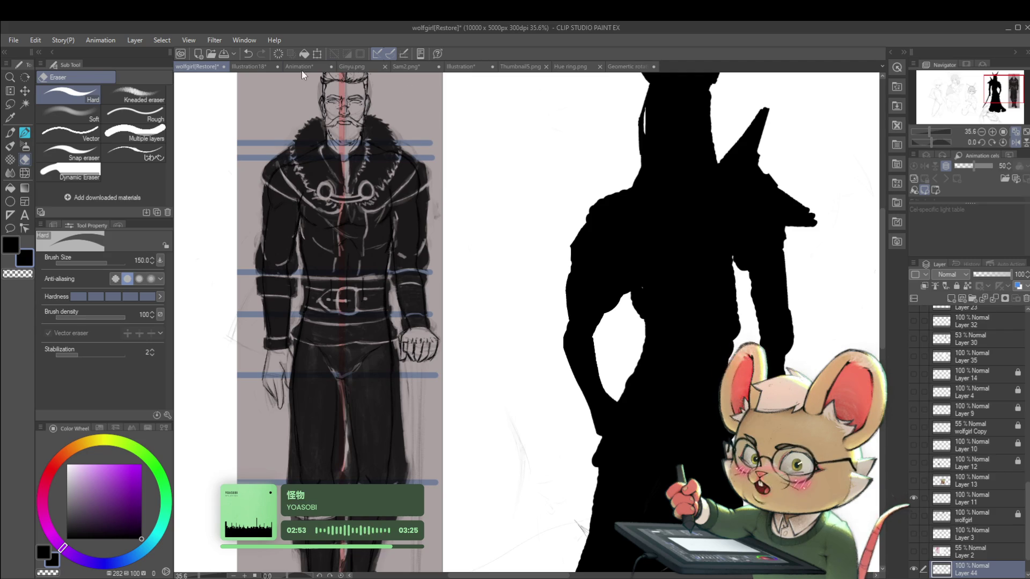
pyautogui.click(259, 67)
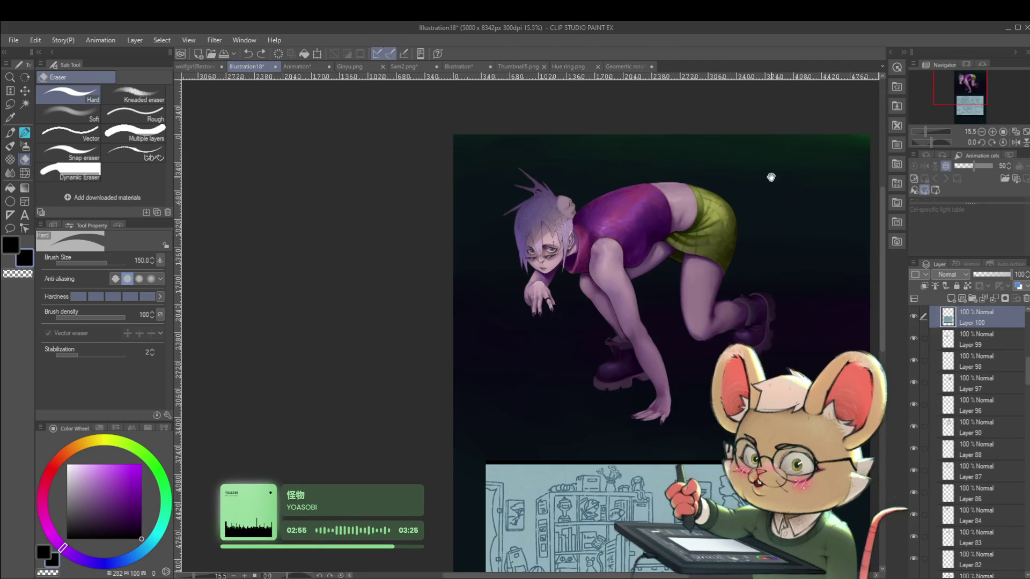
pyautogui.moveTo(745, 207); pyautogui.dragTo(701, 224)
pyautogui.scroll(1, 718, 224)
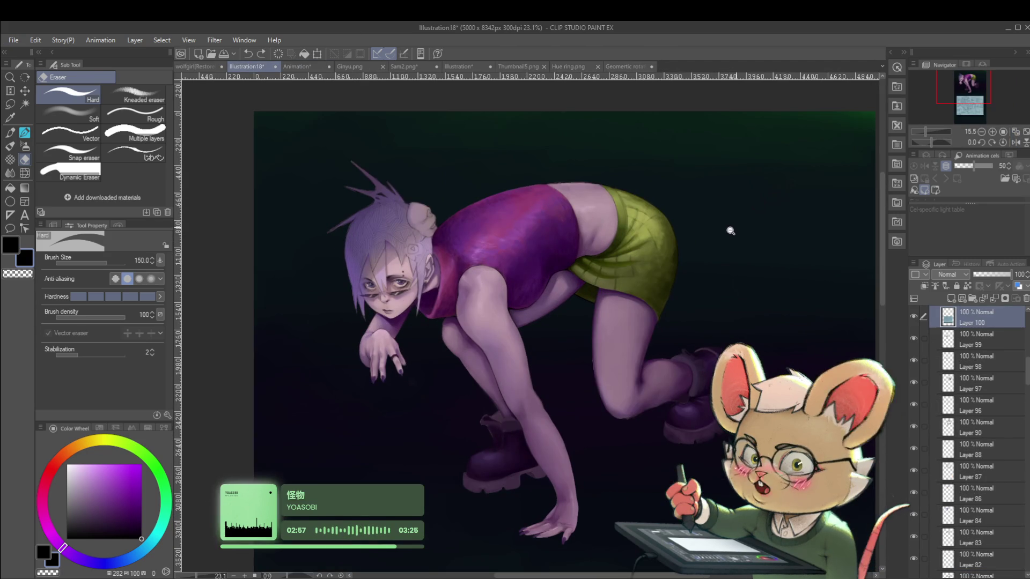
pyautogui.scroll(1, 731, 225)
pyautogui.scroll(-2, 738, 257)
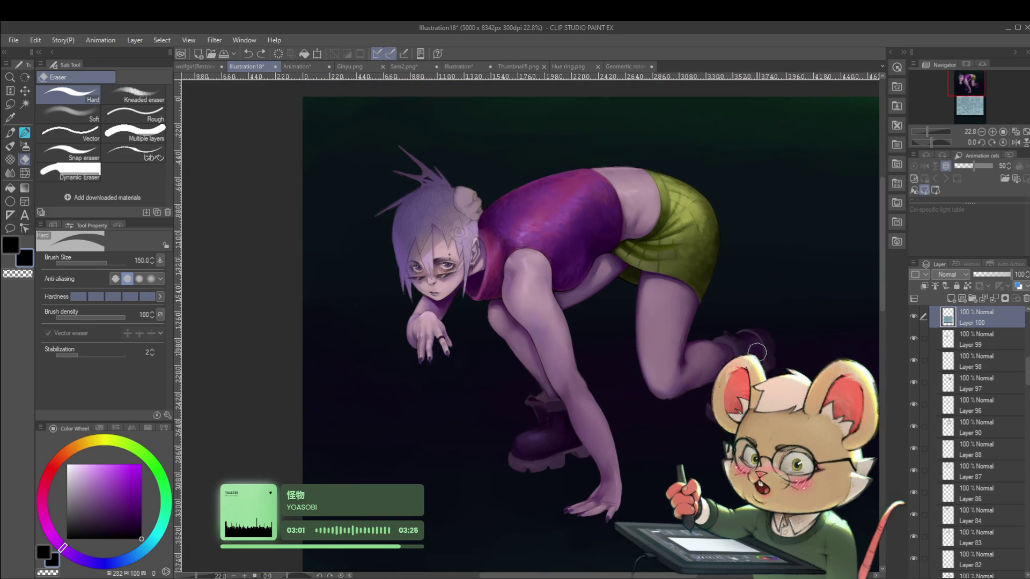
pyautogui.moveTo(767, 321); pyautogui.dragTo(742, 311)
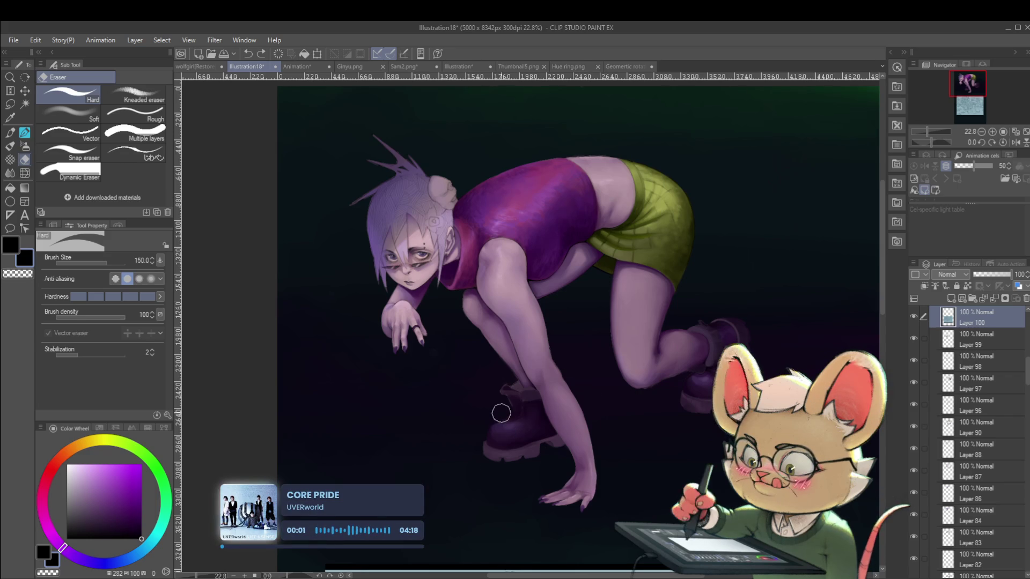
# Step: Choose the small round painting brush and sample the boot's dark purple in the mirrored view
pyautogui.press('p')
pyautogui.click(128, 92)
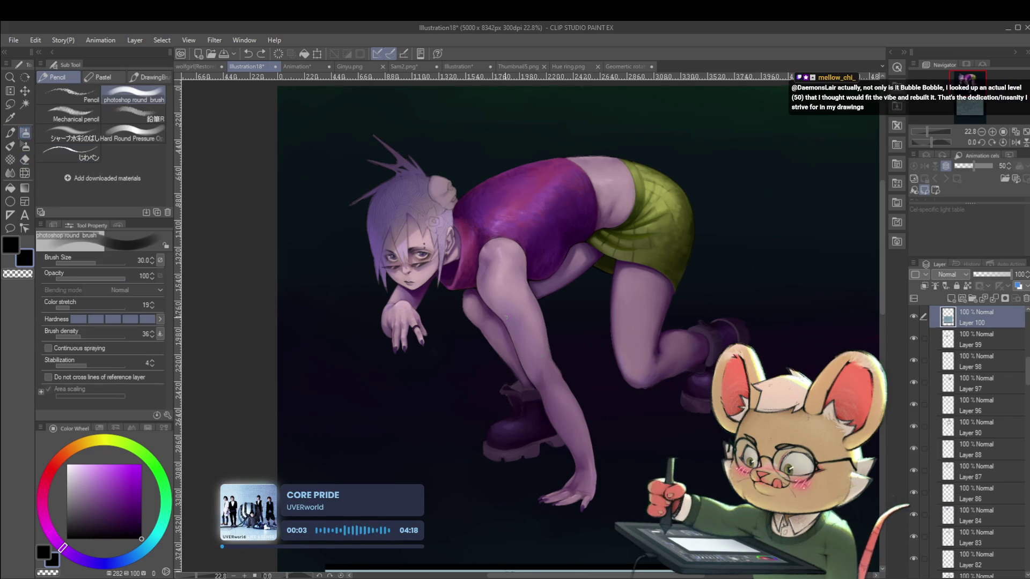
pyautogui.scroll(3, 514, 383)
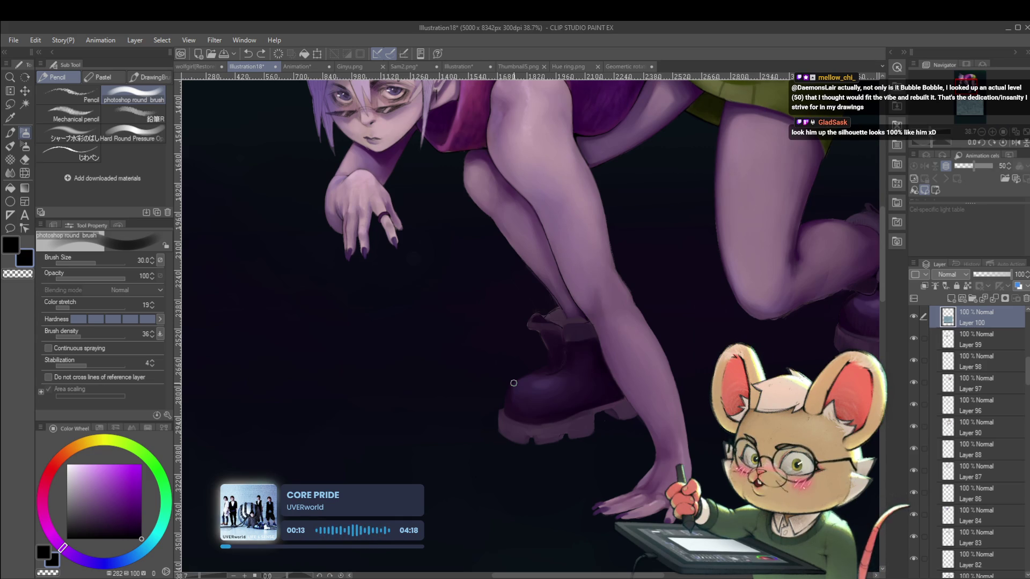
pyautogui.click(1015, 142)
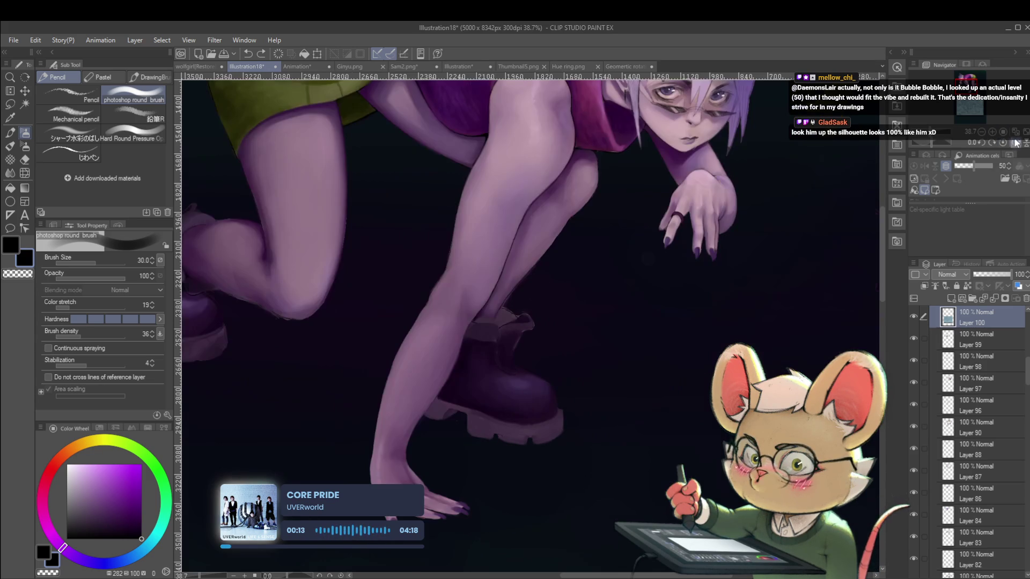
pyautogui.keyDown('alt'); pyautogui.click(501, 357); pyautogui.keyUp('alt')
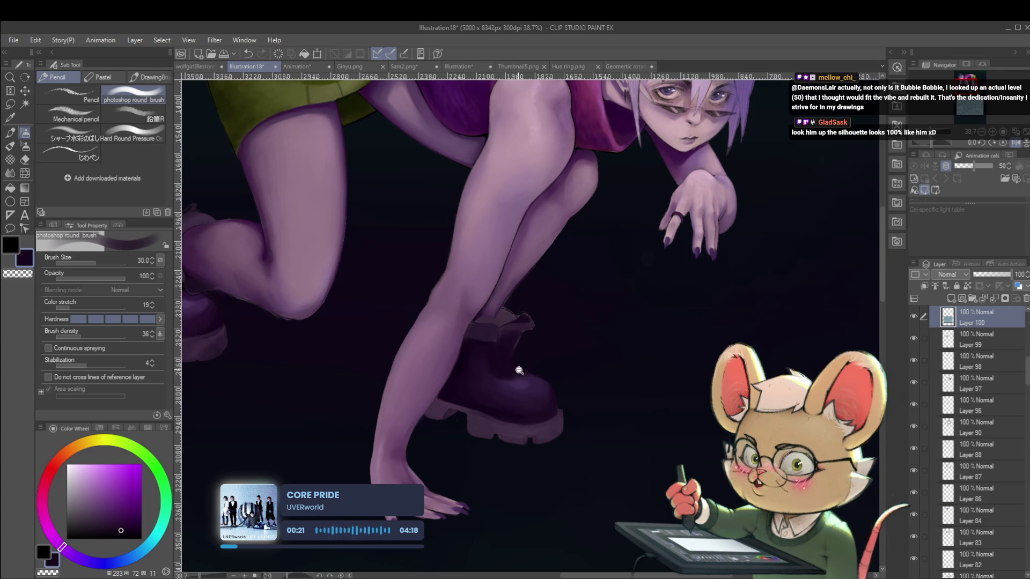
# Step: Switch to the wolfgirl[Restore] sketch document
pyautogui.scroll(-5, 516, 369)
pyautogui.scroll(3, 518, 362)
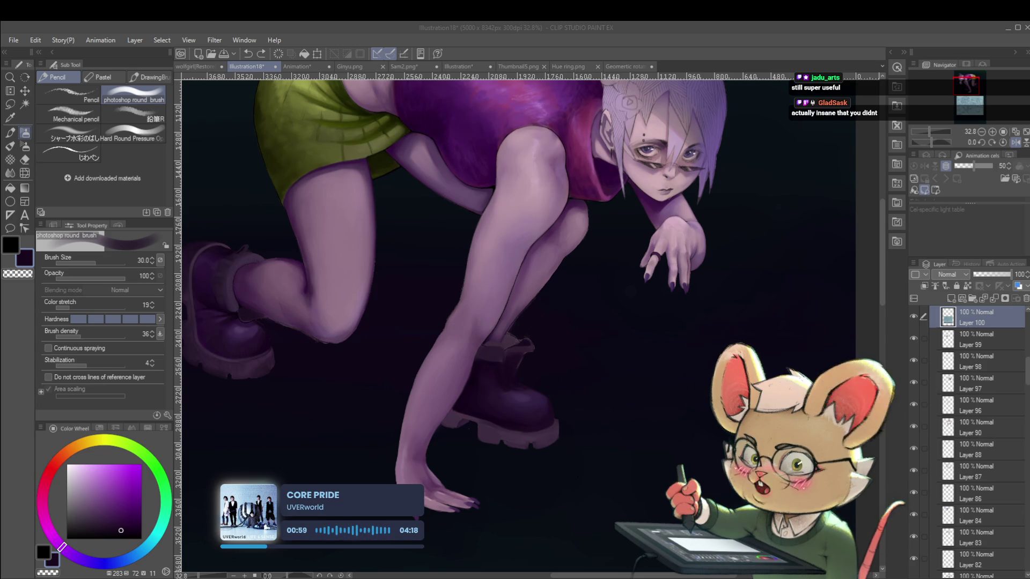
pyautogui.hotkey('ctrl', 'shift', 'Tab')
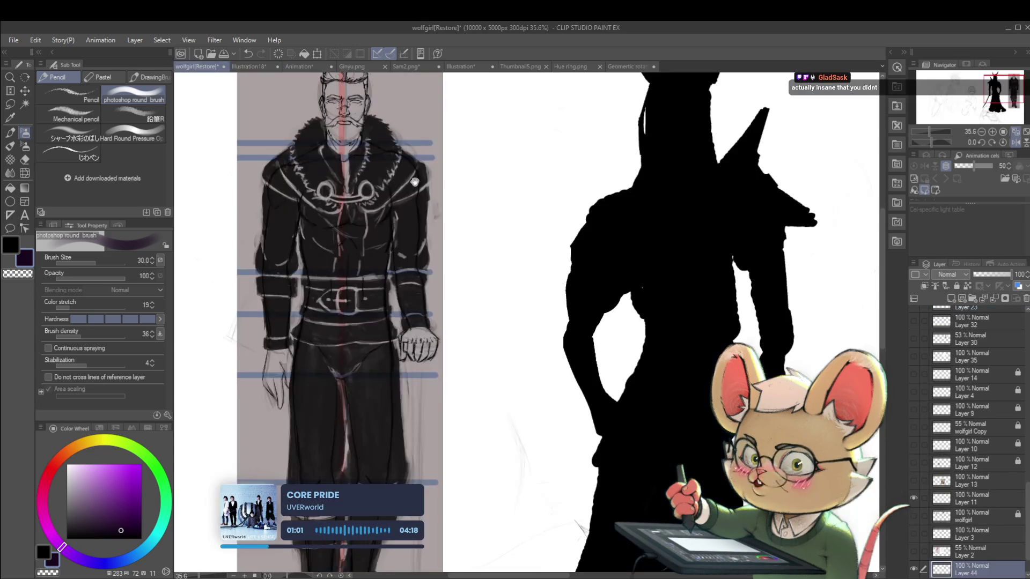
# Step: Enlarge the pencil to 70, thicken the knight's shoulder spike, and view the sheet mirrored
pyautogui.scroll(-3, 410, 308)
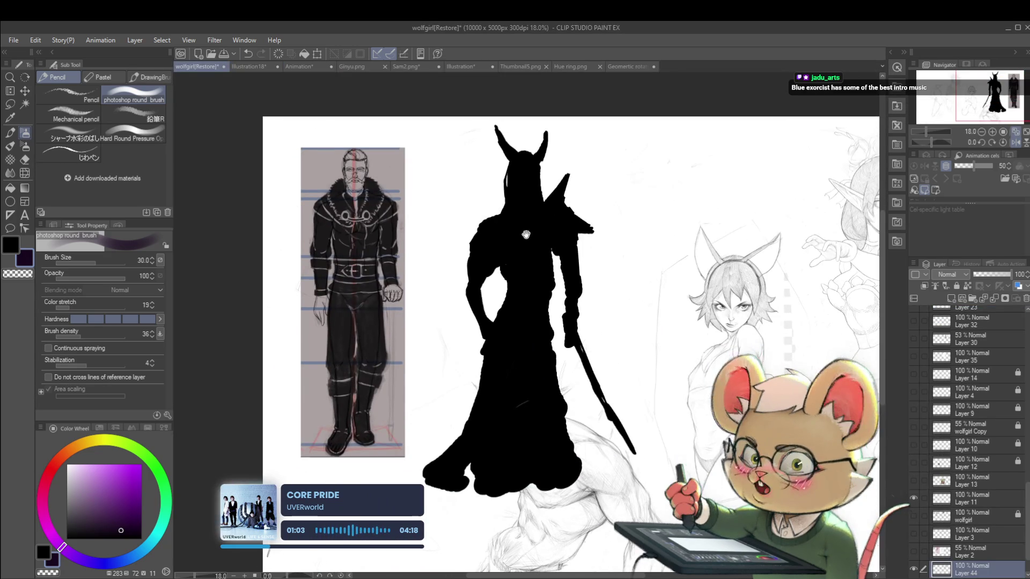
pyautogui.scroll(1, 511, 206)
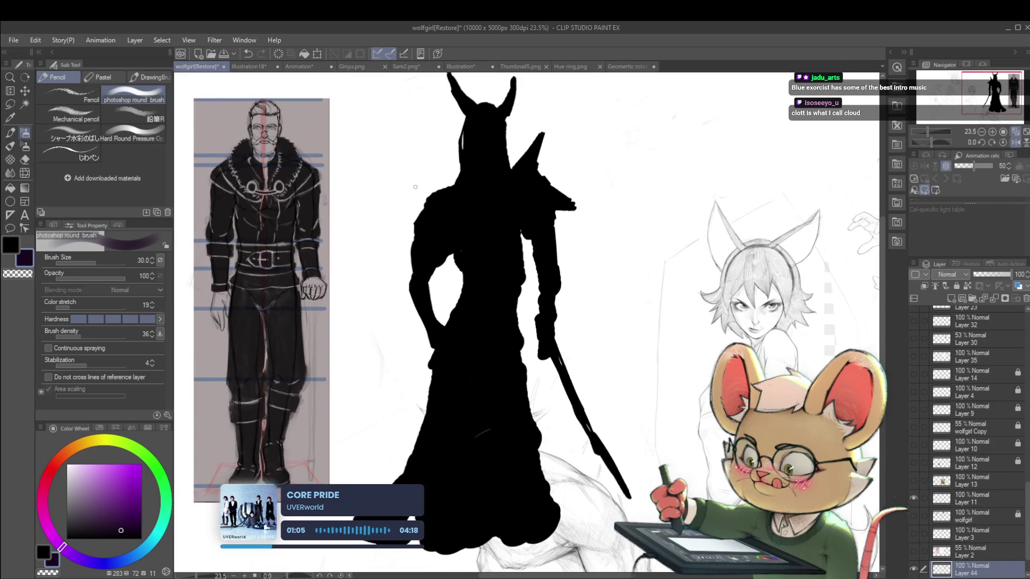
pyautogui.press(']')
pyautogui.press(']')
pyautogui.press(']')
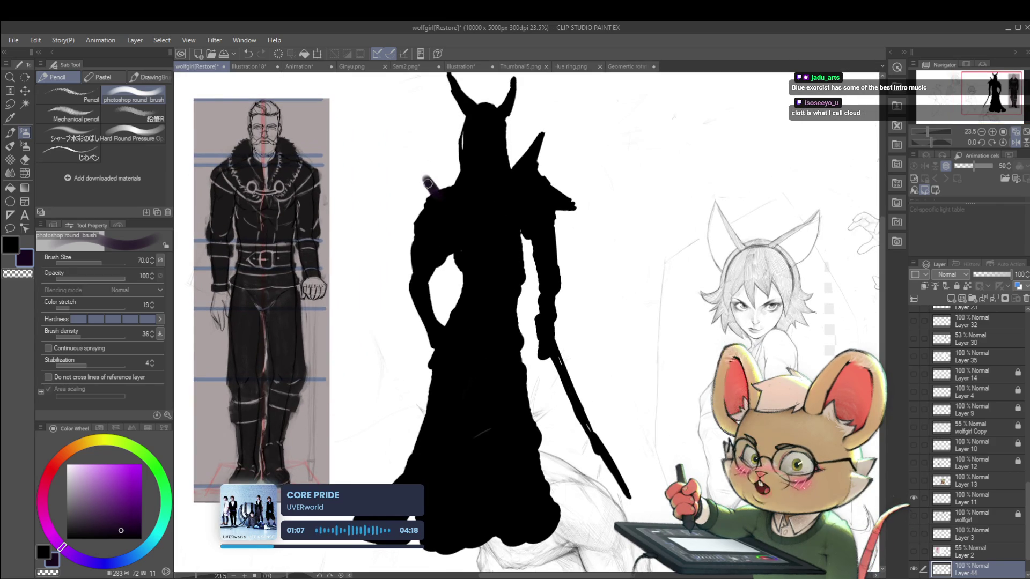
pyautogui.press('p')
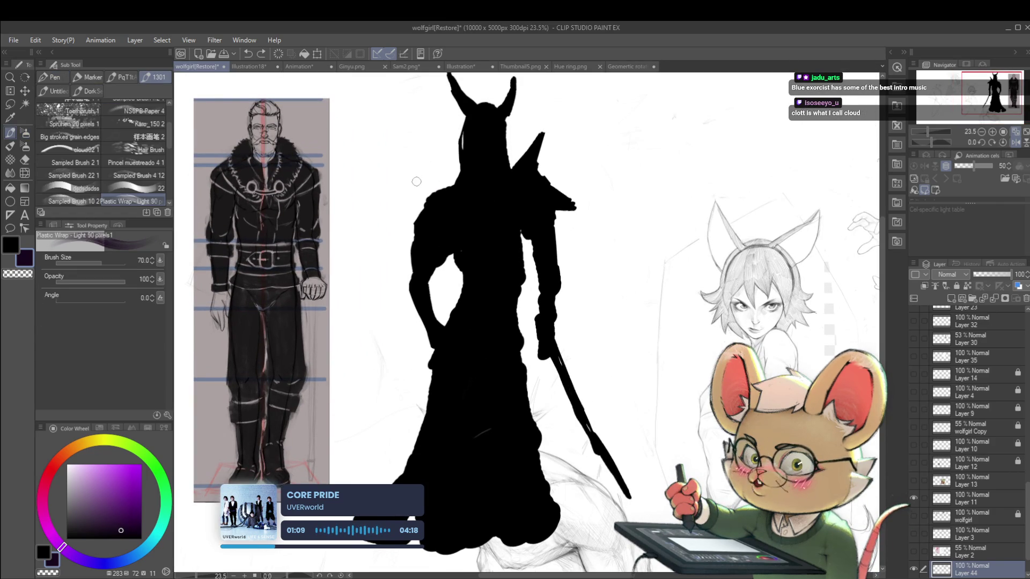
pyautogui.press('p')
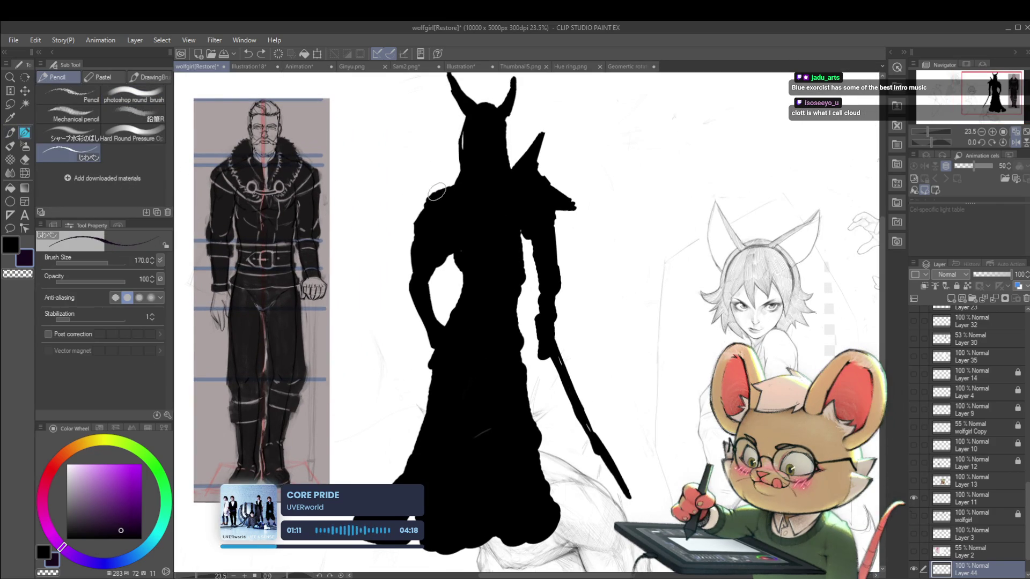
pyautogui.moveTo(437, 197)
pyautogui.mouseDown()
pyautogui.moveTo(431, 183)
pyautogui.moveTo(410, 204)
pyautogui.mouseUp()
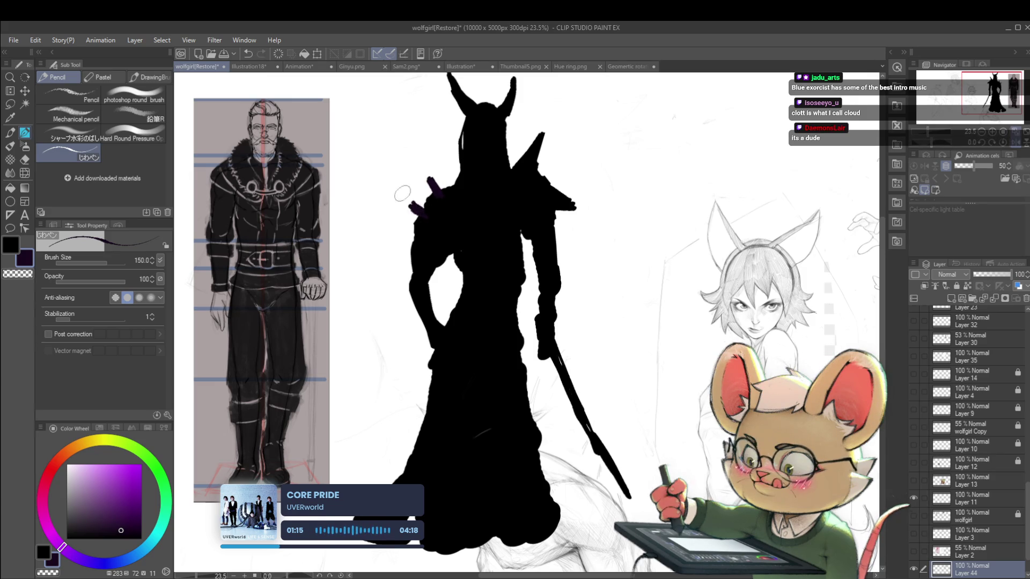
pyautogui.scroll(-4, 408, 202)
pyautogui.click(1019, 141)
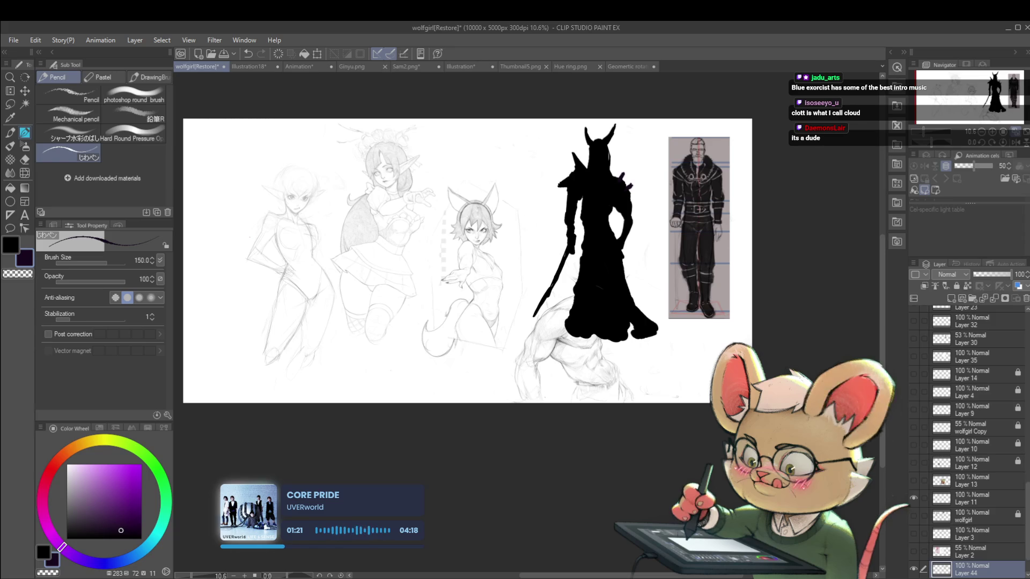
# Step: On Layer 18, paint a dark purple arm and redraw a long blade toward the lower right
pyautogui.hotkey('alt', '[')
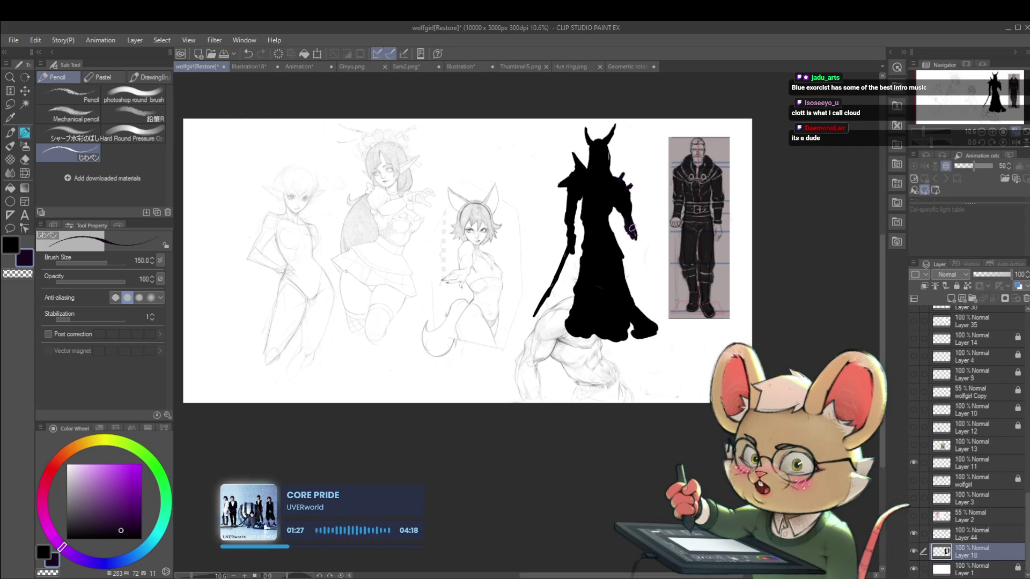
pyautogui.moveTo(630, 233); pyautogui.dragTo(658, 322)
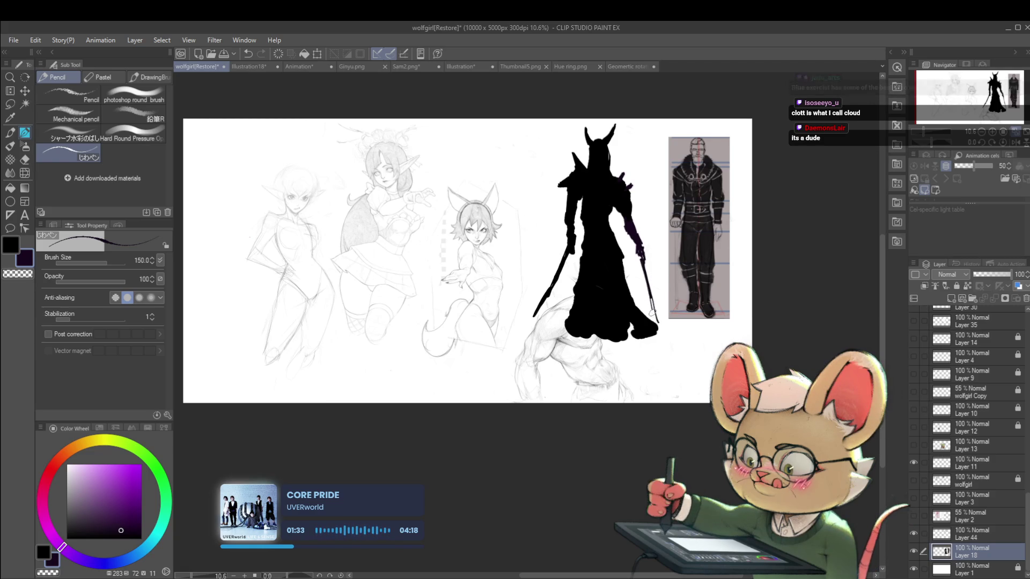
pyautogui.moveTo(646, 285); pyautogui.dragTo(657, 324)
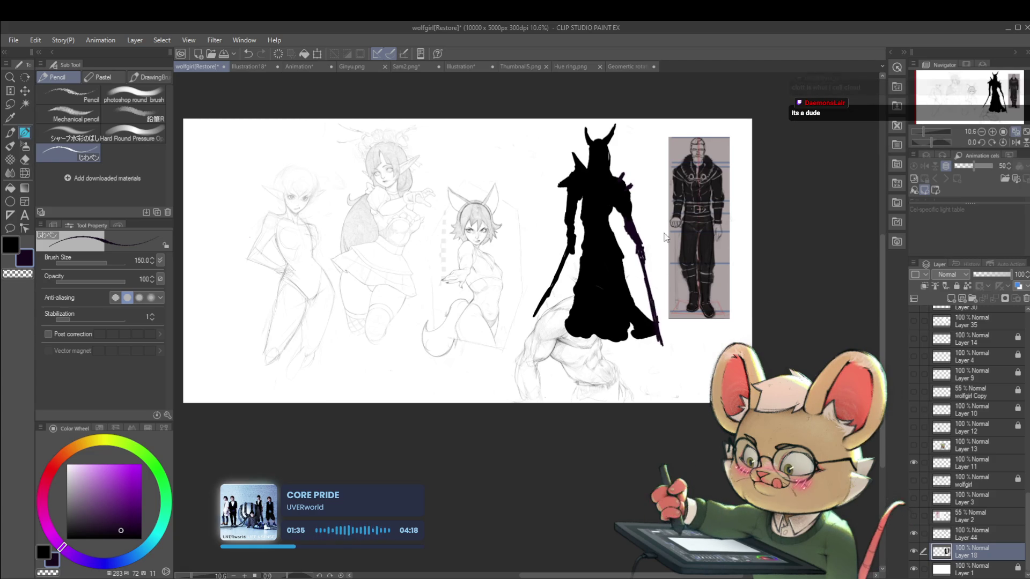
pyautogui.hotkey('ctrl', 'z')
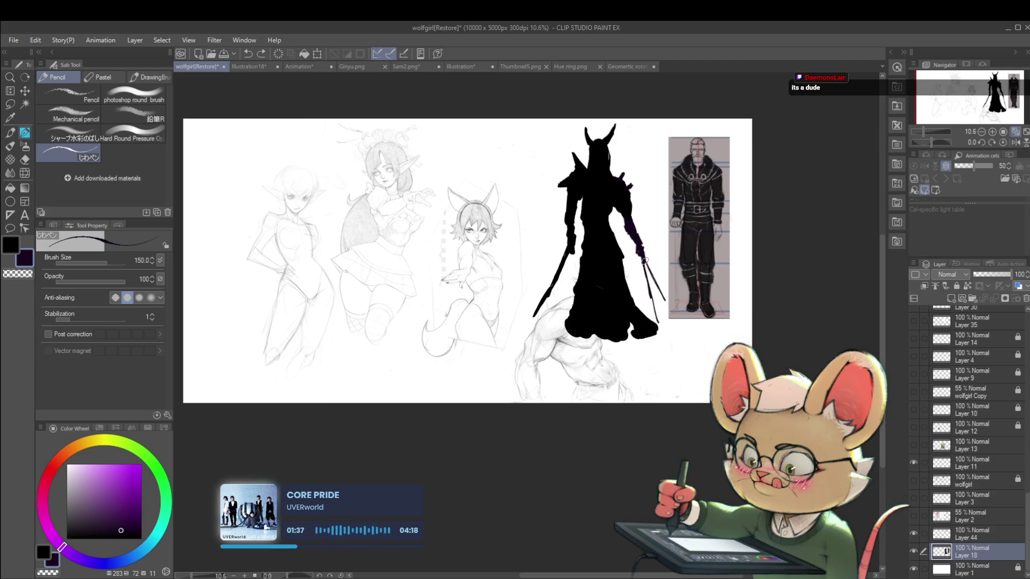
pyautogui.moveTo(678, 324); pyautogui.dragTo(683, 329)
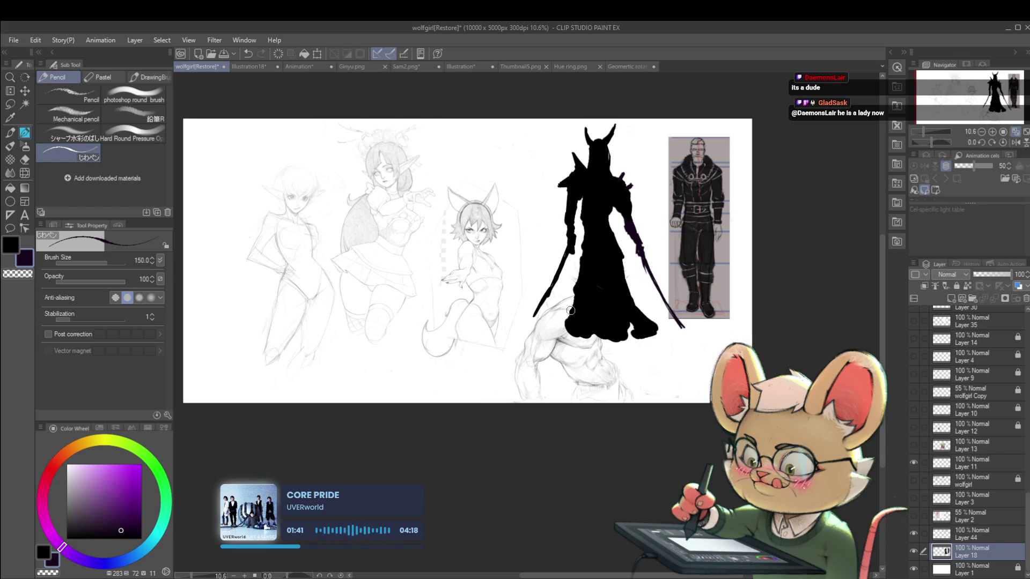
# Step: Erase the silhouette's lower-left edge back to white and return the view to normal orientation
pyautogui.moveTo(574, 328)
pyautogui.mouseDown()
pyautogui.moveTo(572, 275)
pyautogui.moveTo(598, 327)
pyautogui.mouseUp()
pyautogui.scroll(-2, 621, 319)
pyautogui.click(1015, 143)
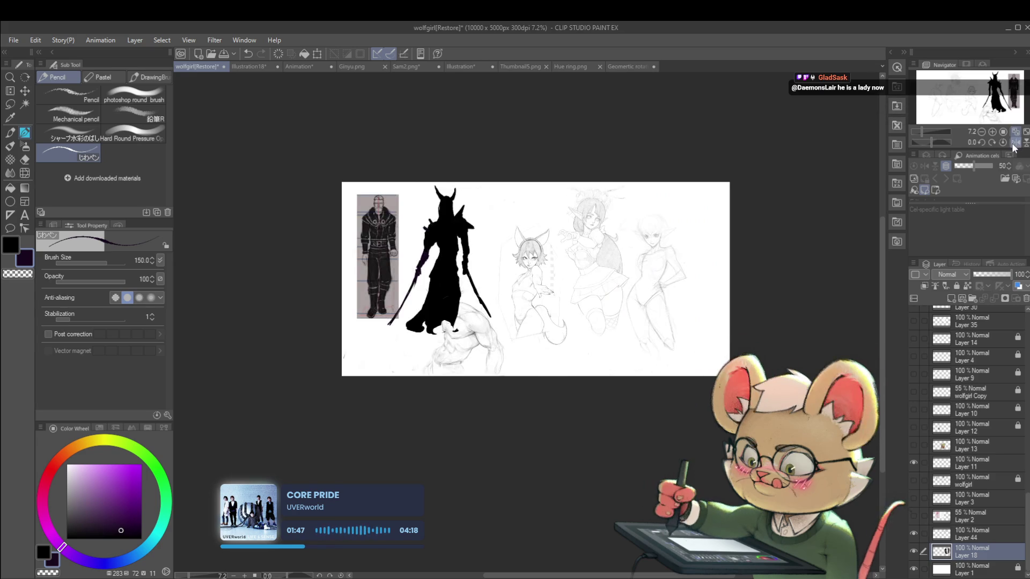
# Step: Switch to the Illustration18 painting and zoom in on the crouching girl
pyautogui.click(254, 69)
pyautogui.scroll(2, 751, 204)
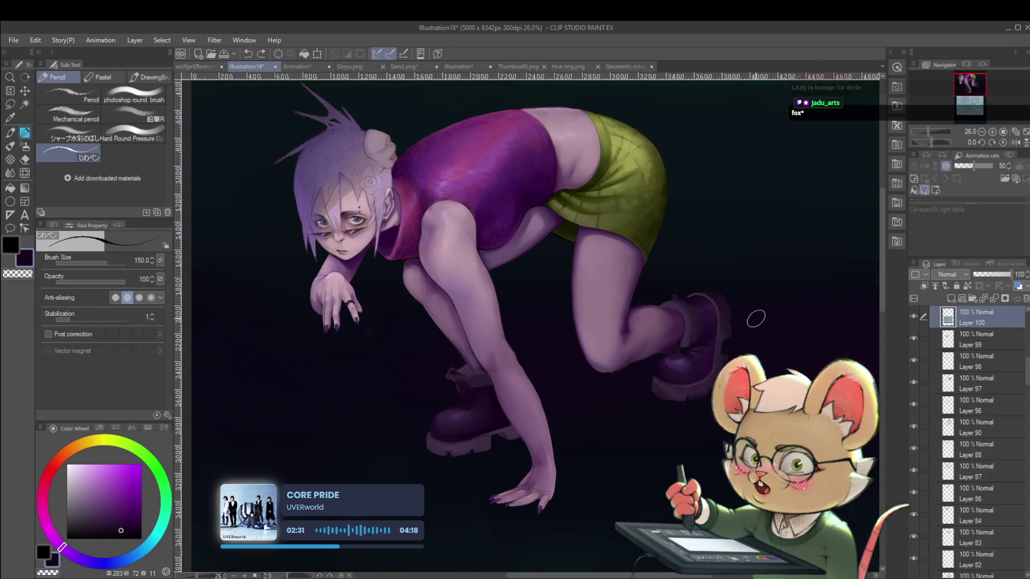
# Step: Centre the legs, sample the boot's dark purple, and shrink the brush to 60
pyautogui.scroll(3, 489, 368)
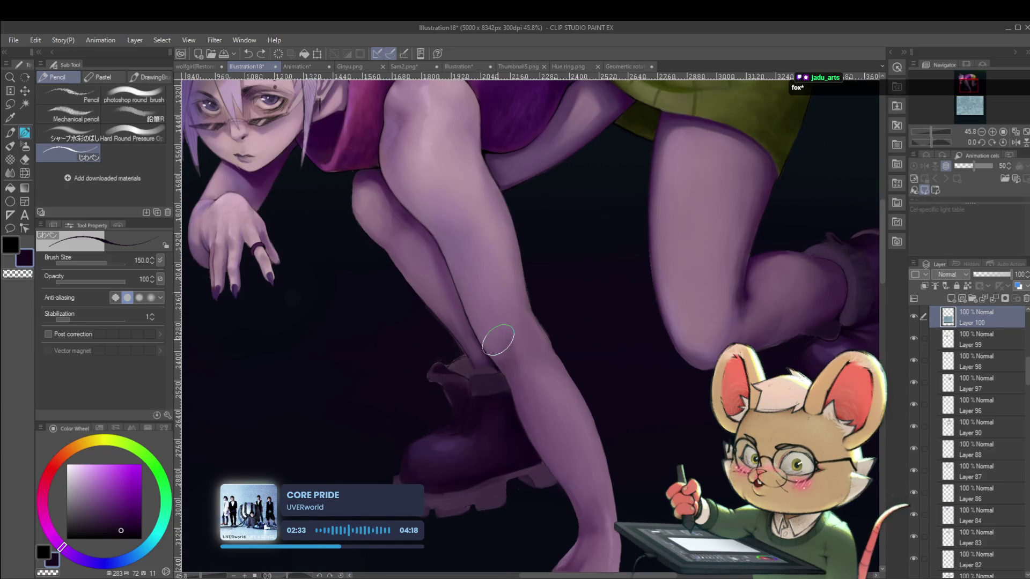
pyautogui.moveTo(874, 283); pyautogui.dragTo(776, 283)
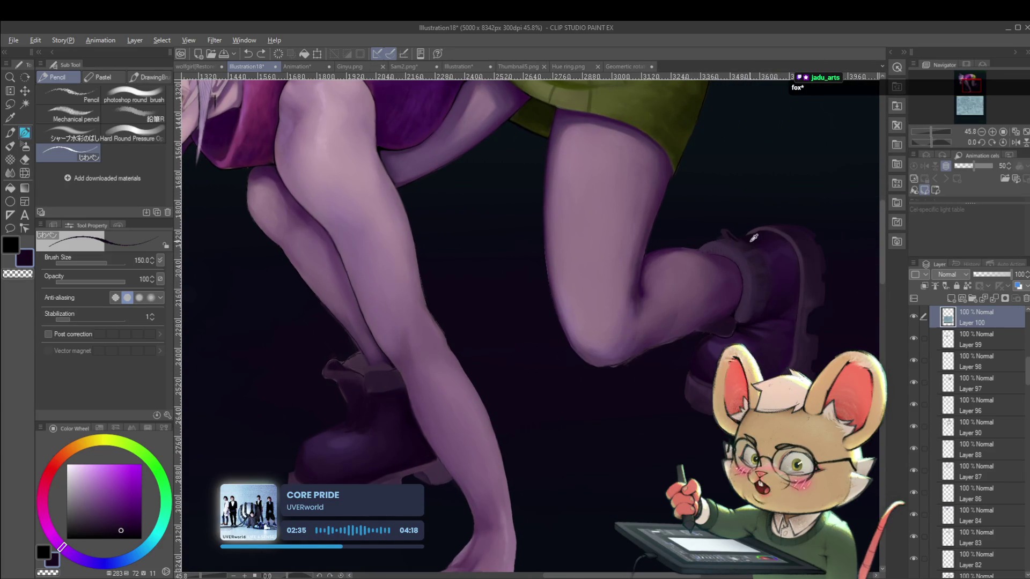
pyautogui.keyDown('alt'); pyautogui.click(760, 258); pyautogui.keyUp('alt')
pyautogui.moveTo(438, 388); pyautogui.dragTo(501, 356)
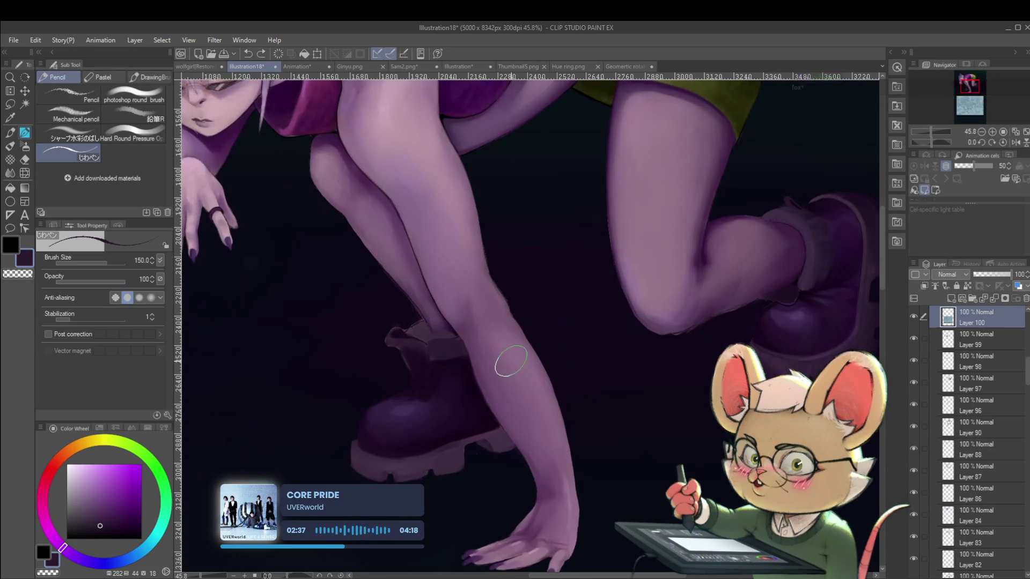
pyautogui.press('[')
pyautogui.press('[')
pyautogui.press('[')
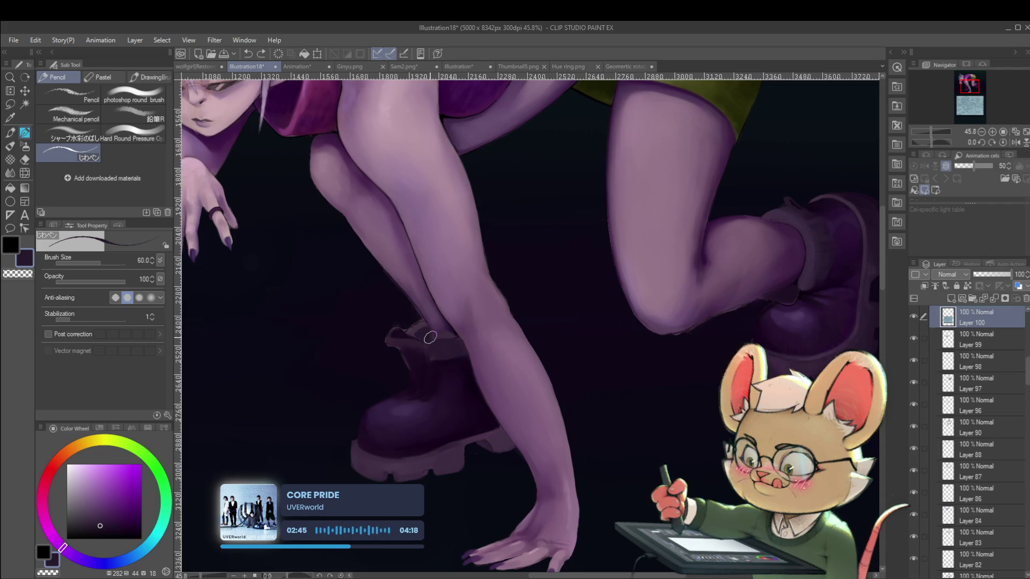
pyautogui.scroll(-5, 437, 325)
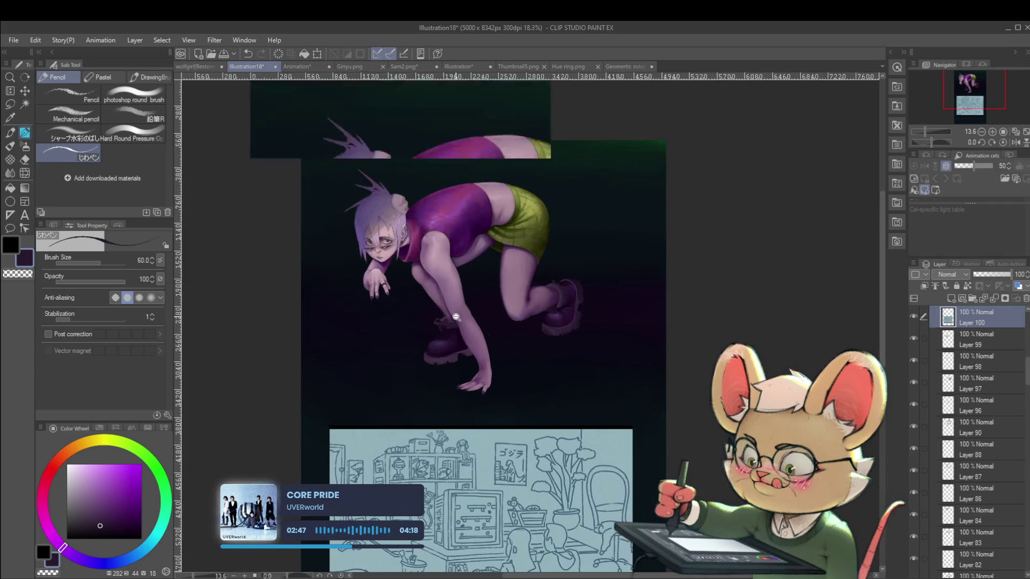
# Step: Shade the front boot's cuff and shin, checking the figure mirrored and back
pyautogui.scroll(5, 446, 318)
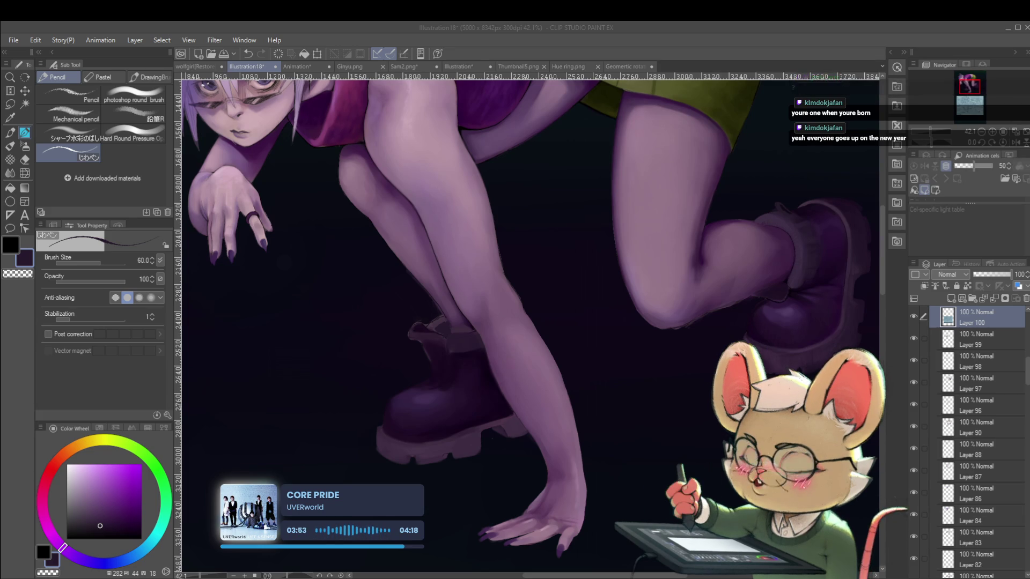
pyautogui.click(1016, 142)
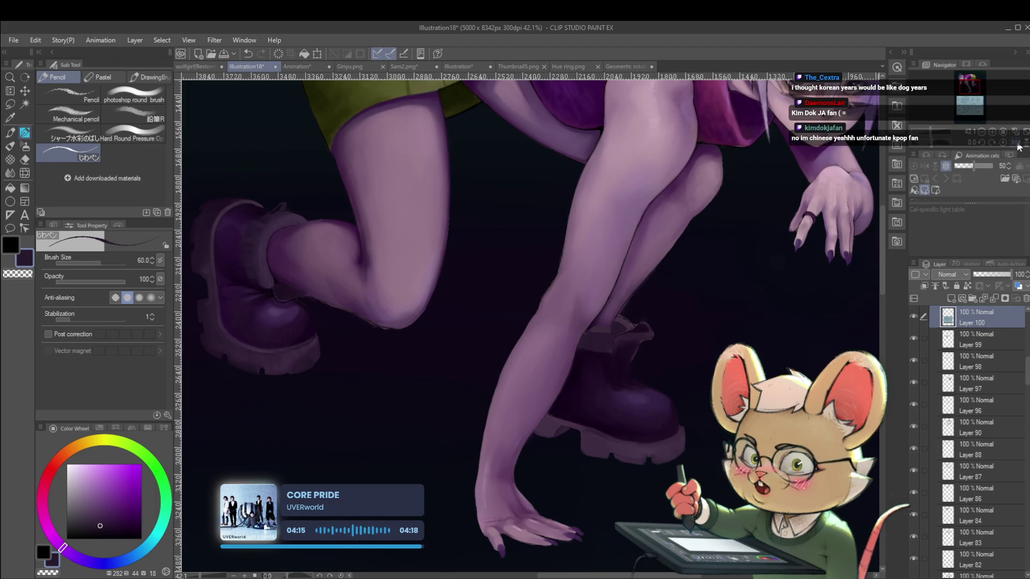
pyautogui.click(1021, 148)
pyautogui.scroll(-3, 590, 346)
pyautogui.scroll(2, 538, 384)
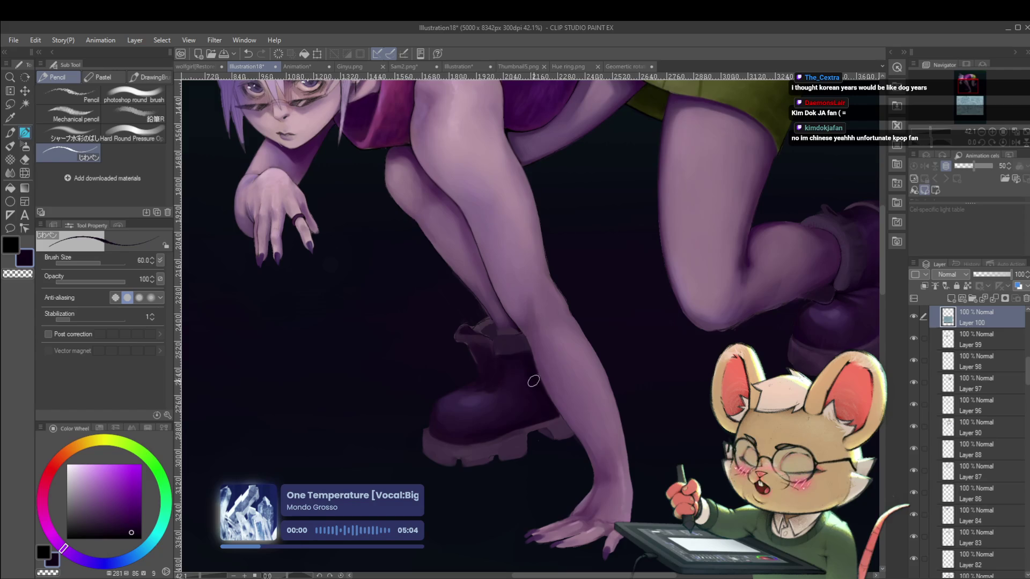
# Step: Enlarge the brush to 100 and keep refining the boots, checking proportions in the mirrored view
pyautogui.moveTo(552, 360); pyautogui.dragTo(580, 330)
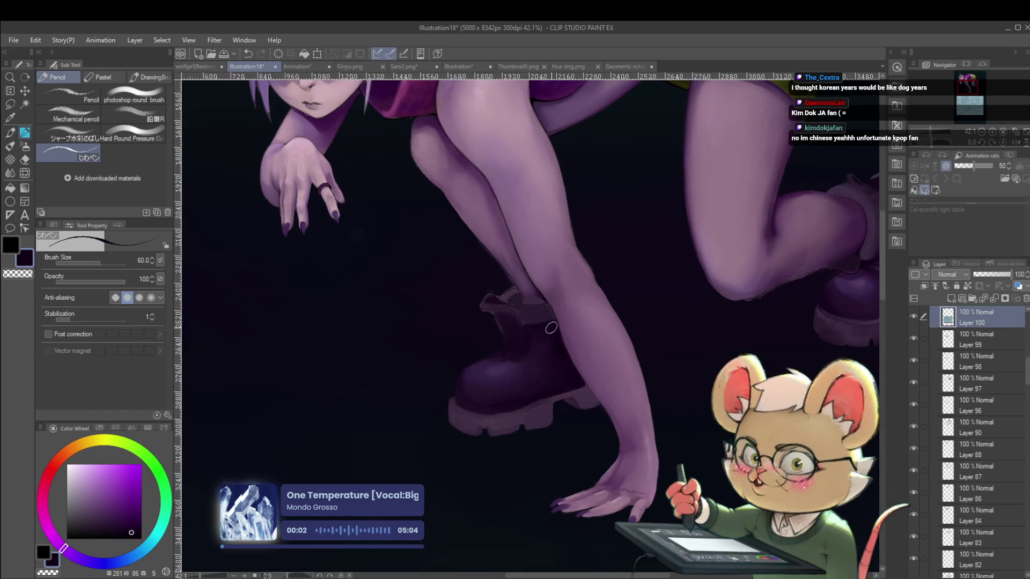
pyautogui.press(']')
pyautogui.press(']')
pyautogui.press(']')
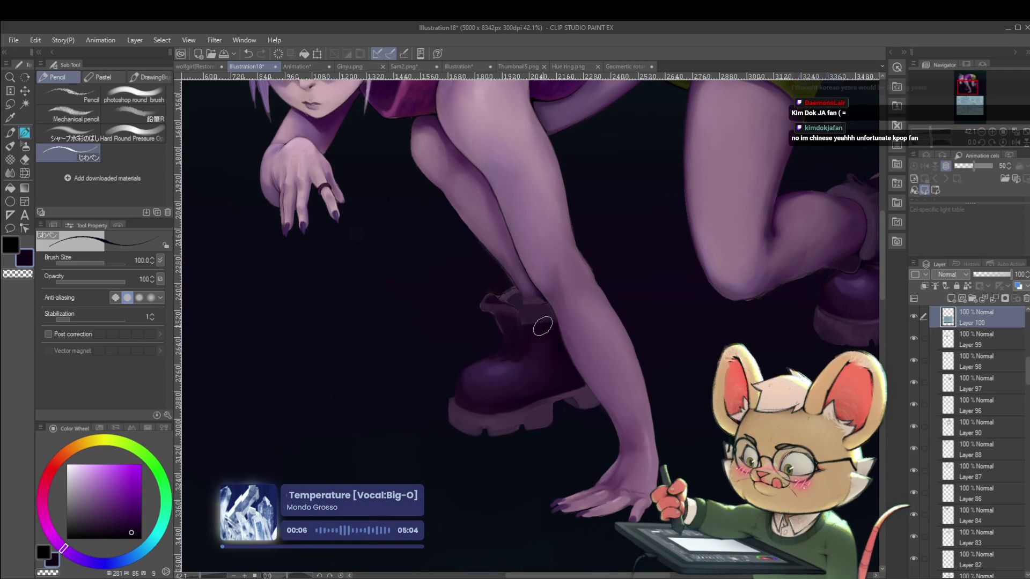
pyautogui.scroll(-3, 579, 326)
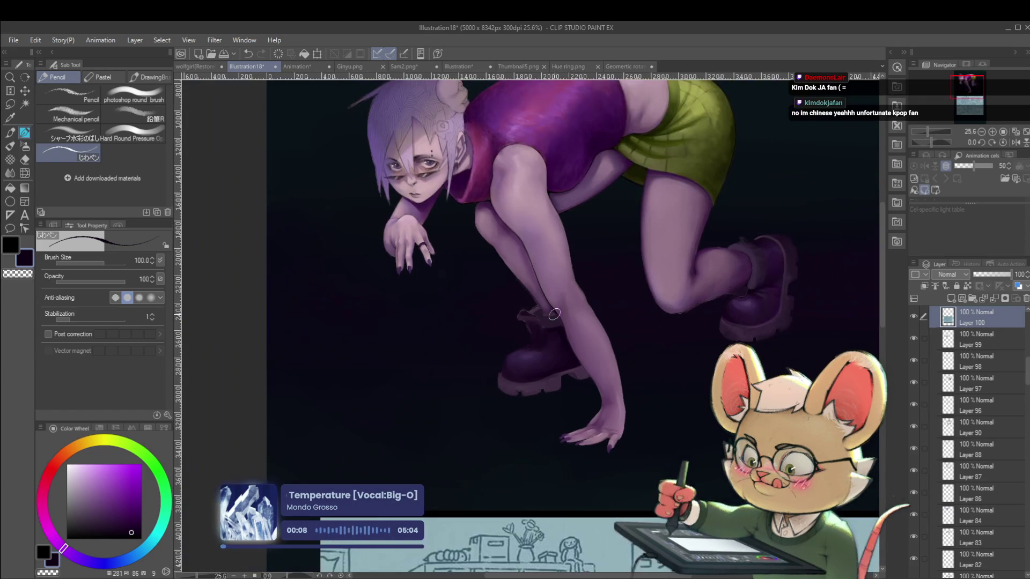
pyautogui.click(1015, 142)
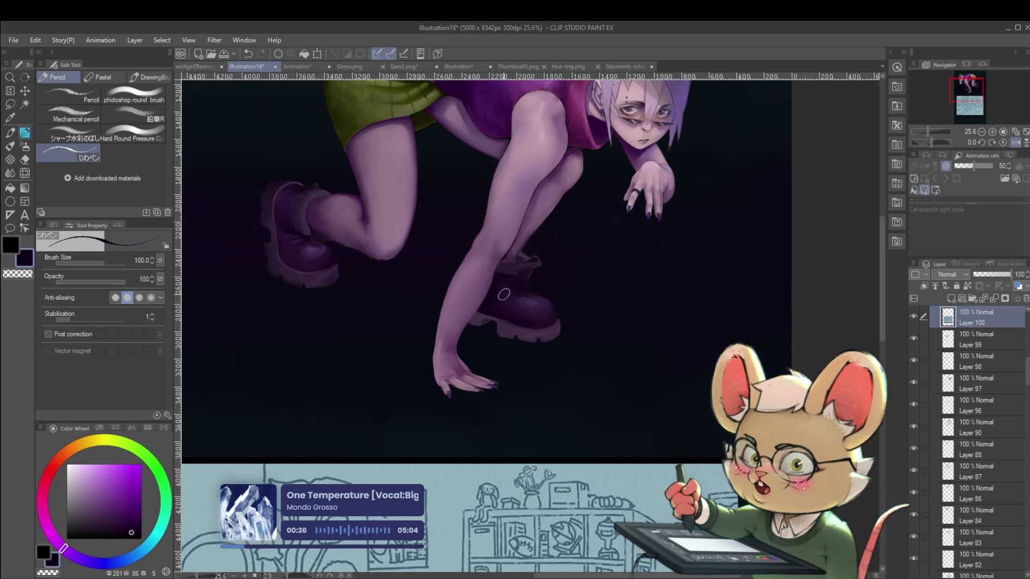
pyautogui.scroll(2, 508, 271)
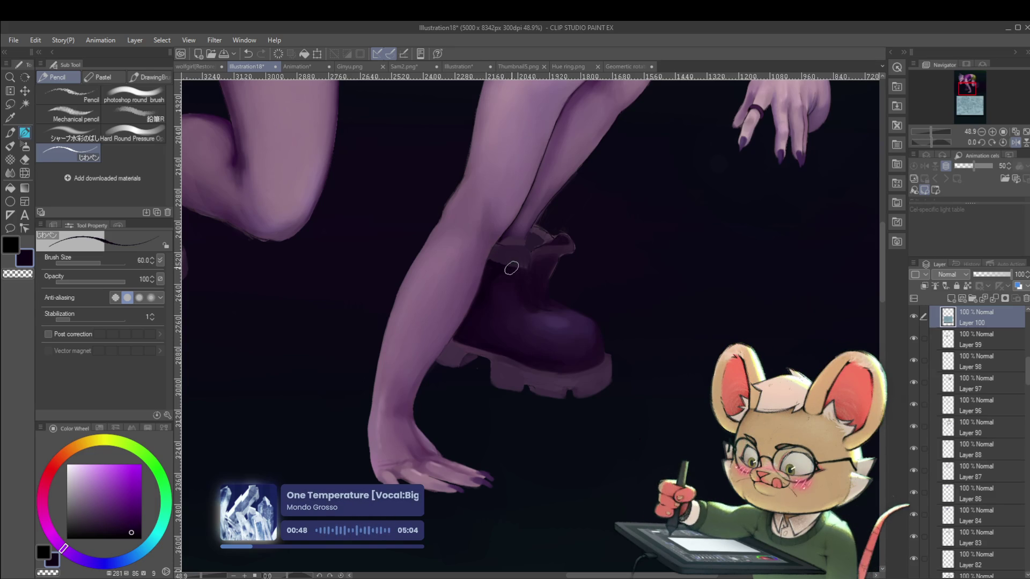
pyautogui.scroll(-5, 514, 263)
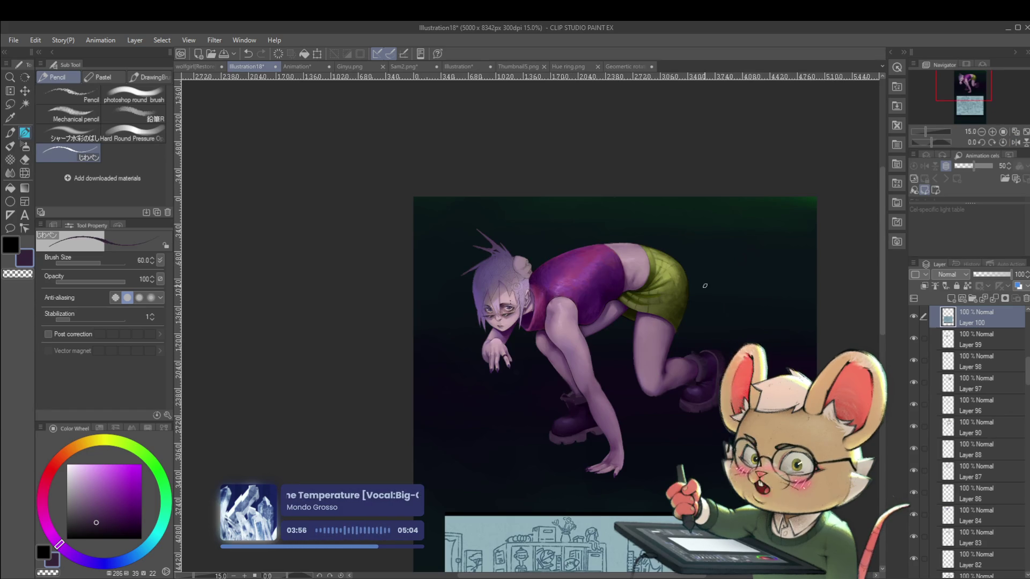
# Step: Mirror the view and sample a brighter purple from the painting for the torso and arm
pyautogui.scroll(2, 697, 305)
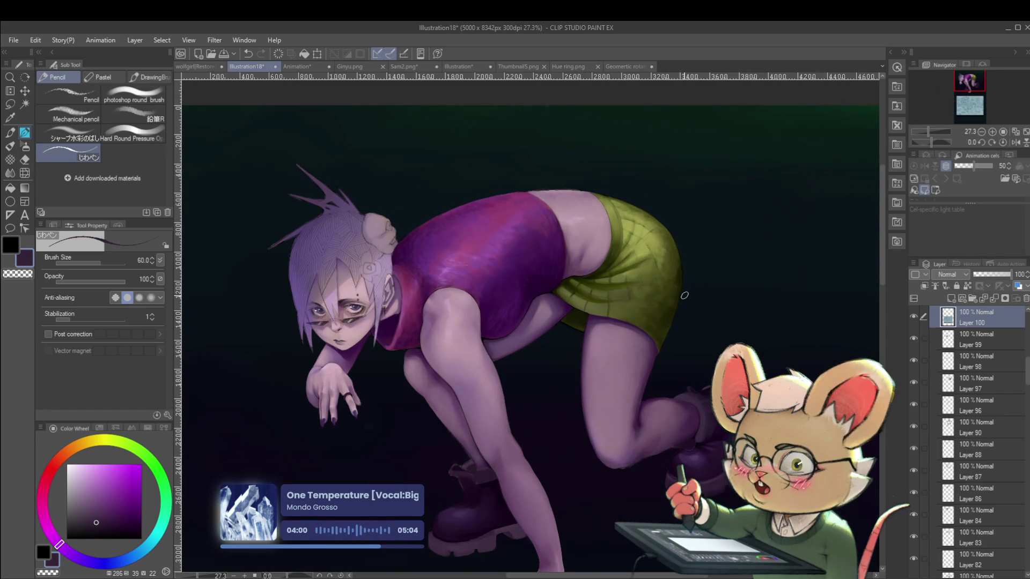
pyautogui.scroll(1, 581, 313)
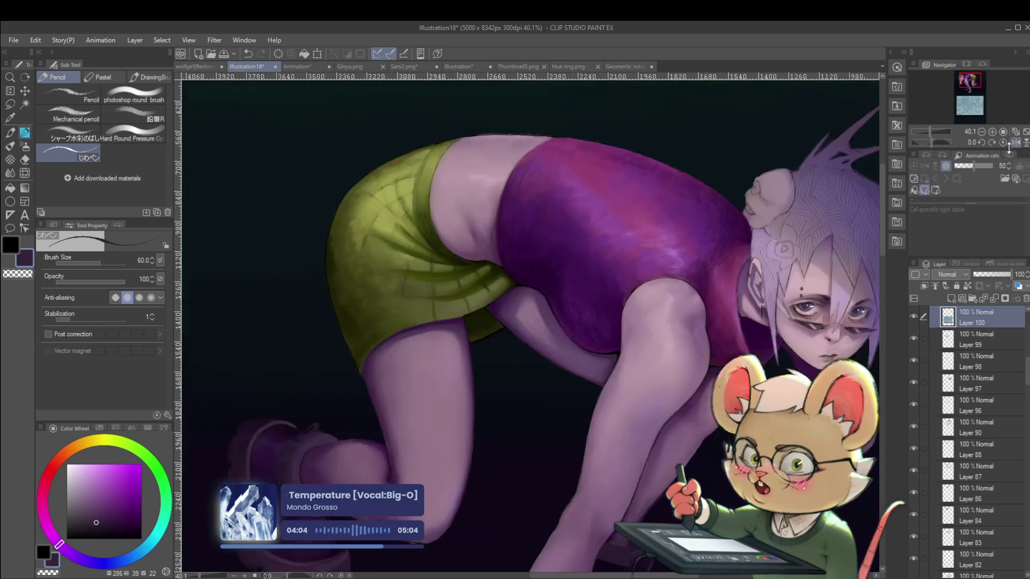
pyautogui.click(1015, 142)
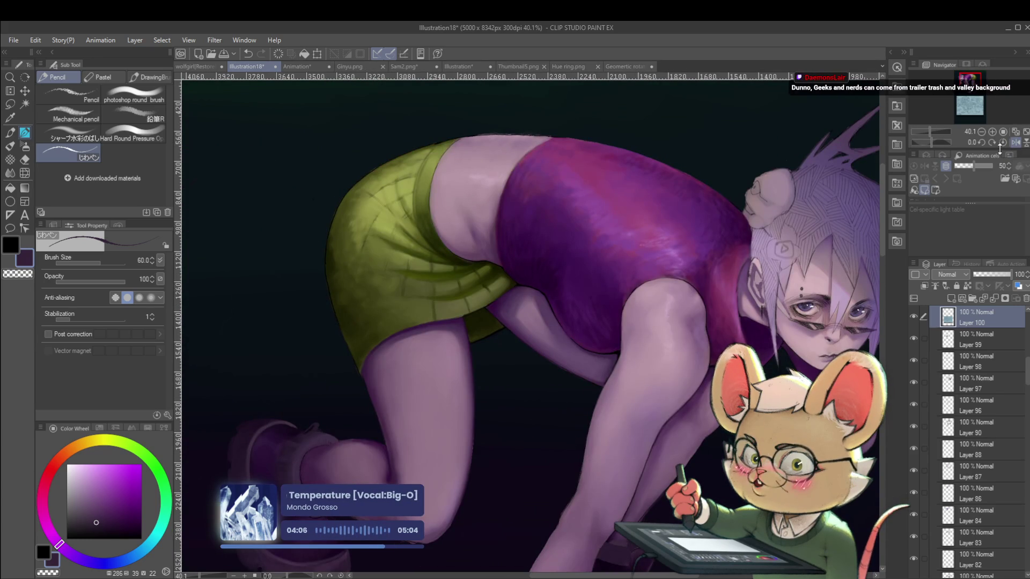
pyautogui.keyDown('alt'); pyautogui.click(500, 310); pyautogui.keyUp('alt')
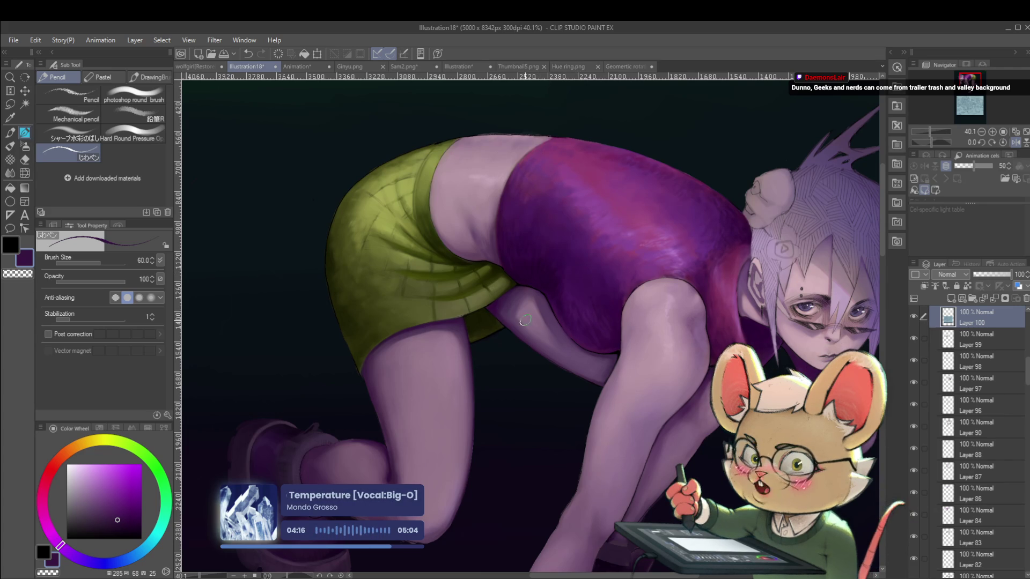
# Step: Switch to the photoshop round brush at size 25, undo a stroke, and sample a greyish purple
pyautogui.press('p')
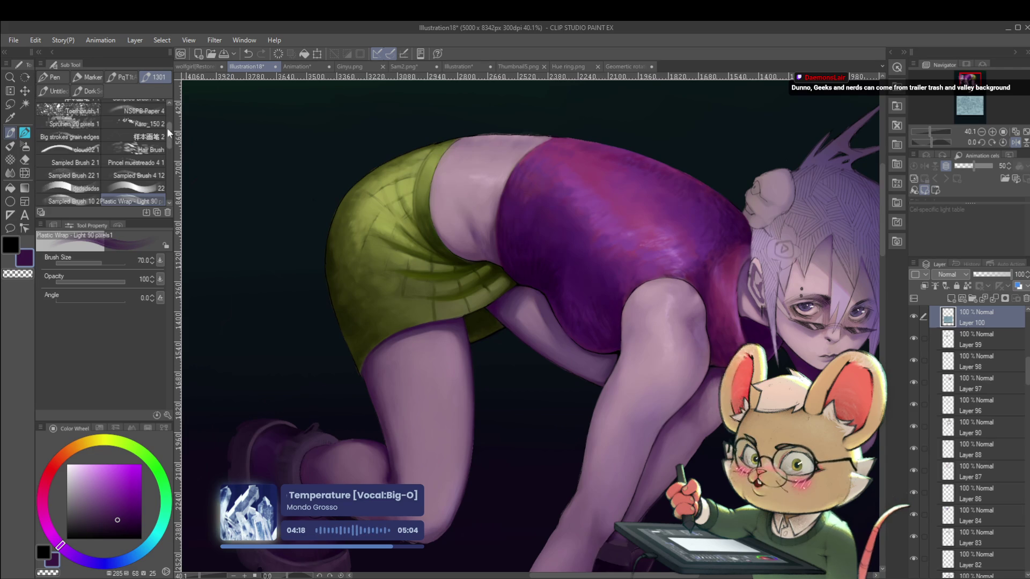
pyautogui.press('p')
pyautogui.click(137, 96)
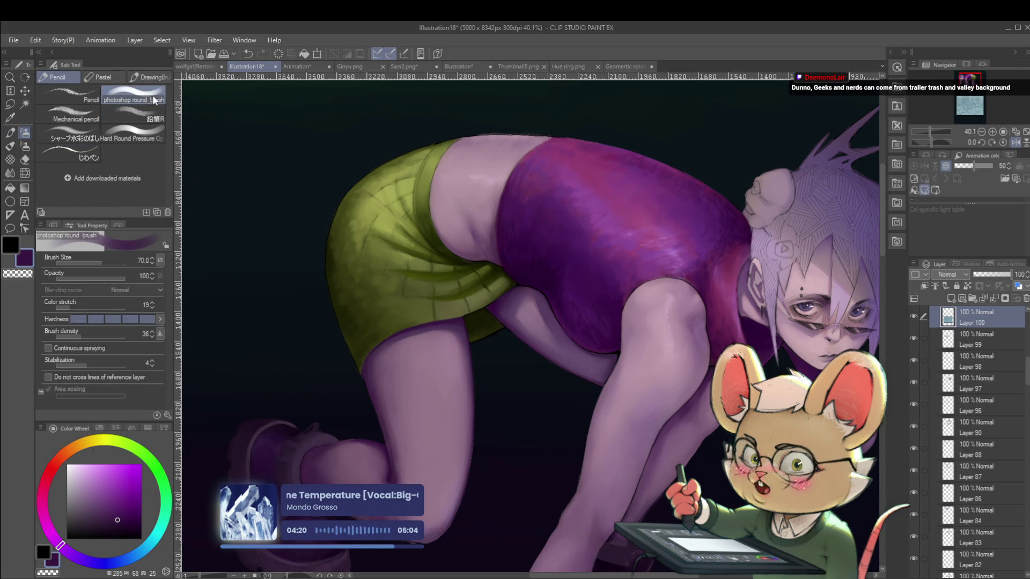
pyautogui.press('[')
pyautogui.press('[')
pyautogui.press('[')
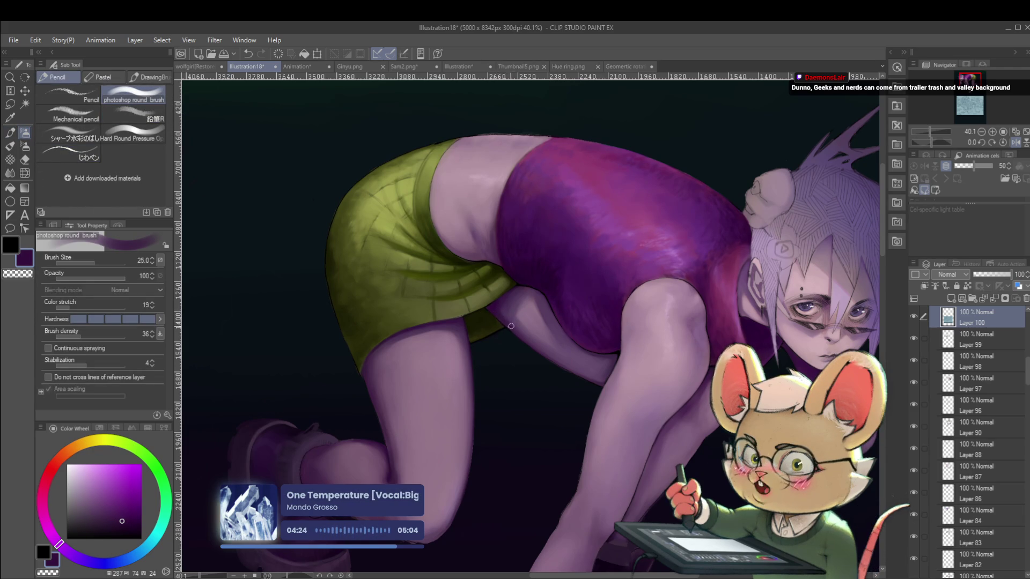
pyautogui.hotkey('ctrl', 'z')
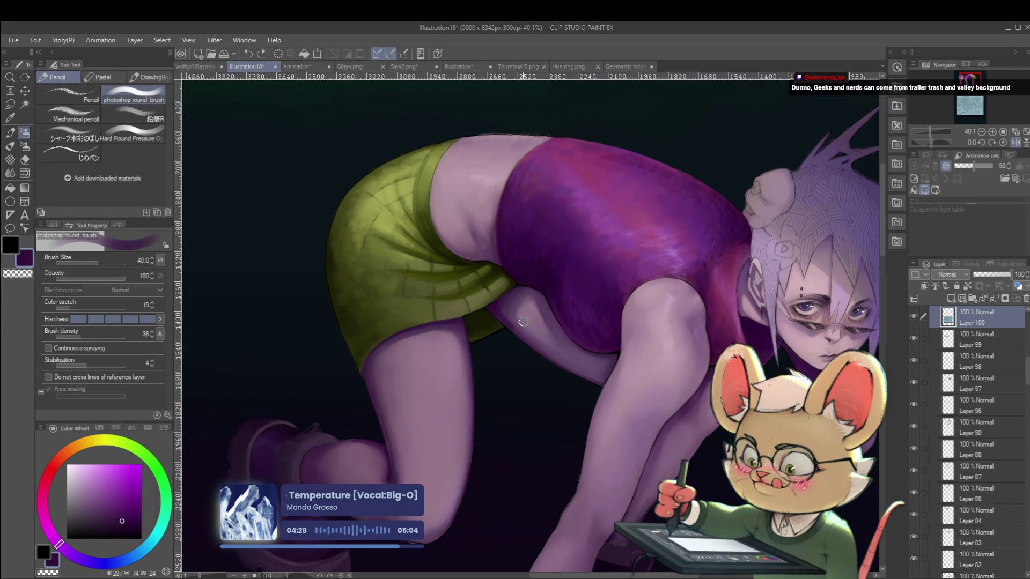
pyautogui.keyDown('alt'); pyautogui.click(521, 315); pyautogui.keyUp('alt')
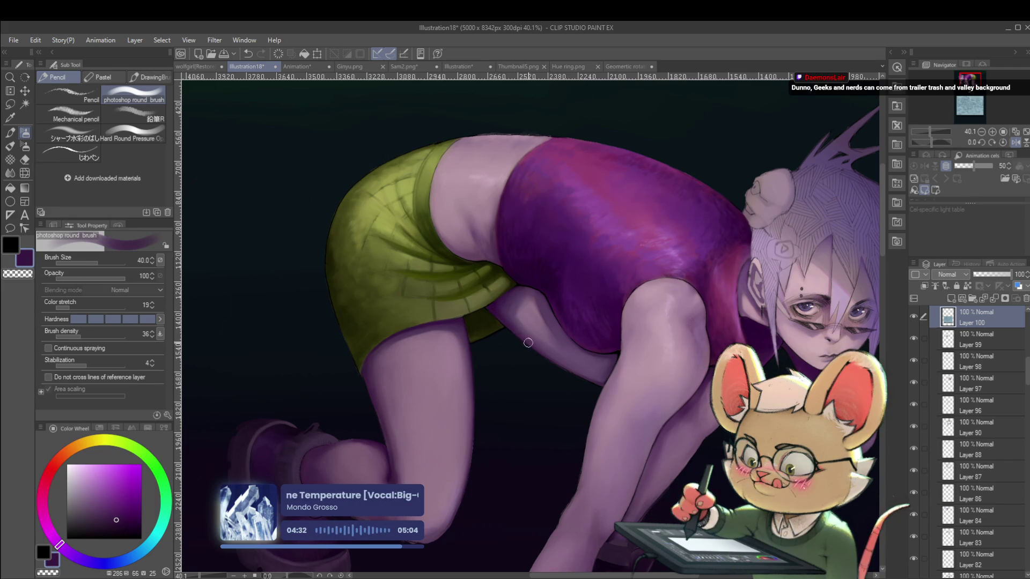
# Step: Mirror the canvas to review the lower legs and boots, pick a very dark purple, then unflip
pyautogui.scroll(-5, 516, 332)
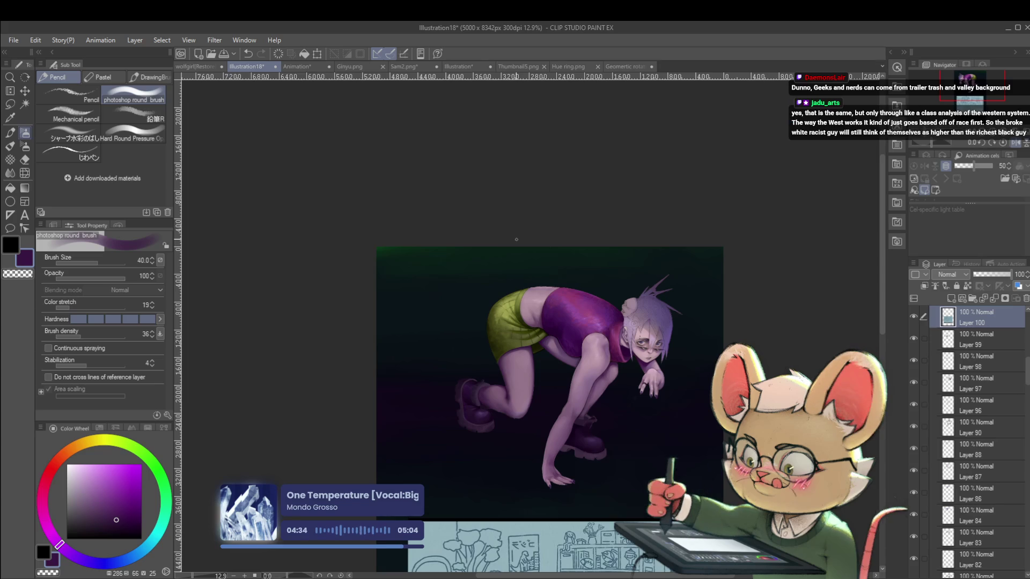
pyautogui.press('h')
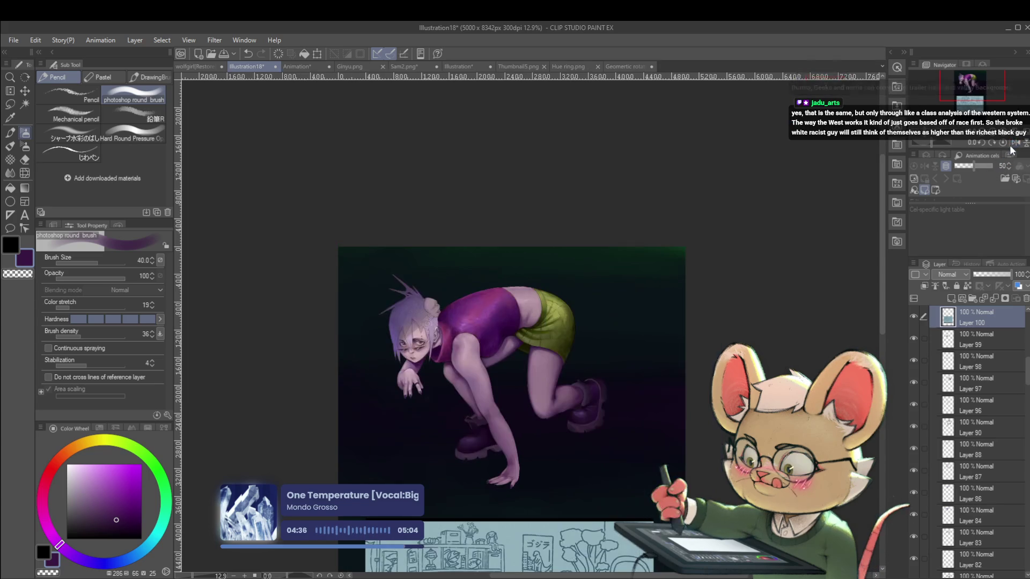
pyautogui.scroll(3, 650, 347)
pyautogui.moveTo(649, 347); pyautogui.dragTo(662, 321)
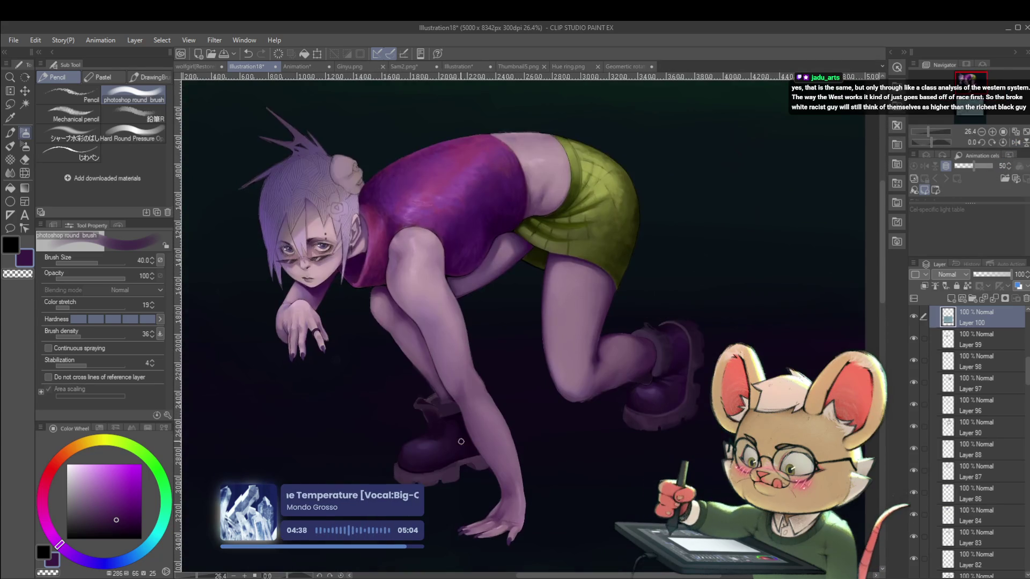
pyautogui.moveTo(534, 351); pyautogui.dragTo(538, 296)
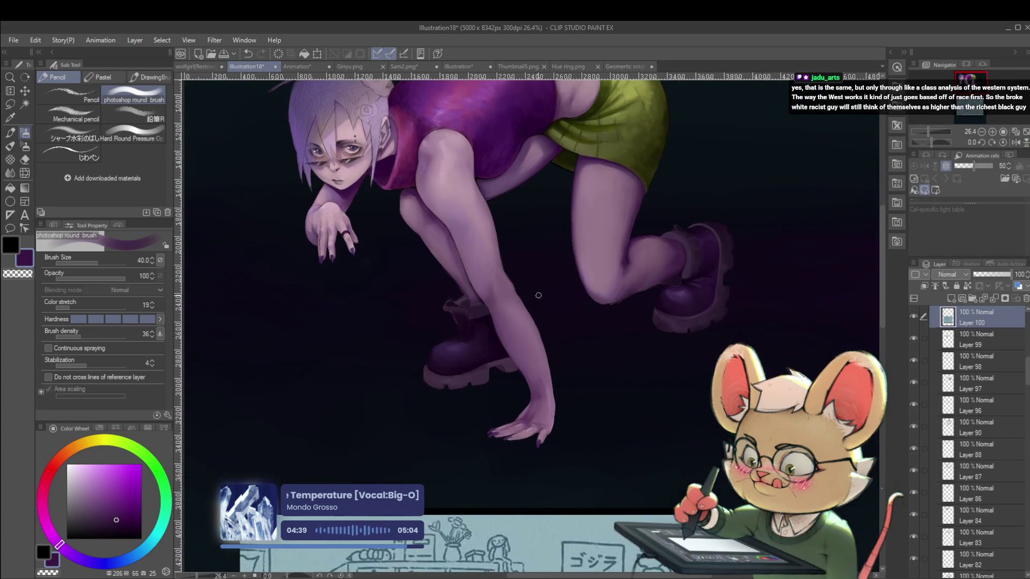
pyautogui.keyDown('alt'); pyautogui.click(490, 320); pyautogui.keyUp('alt')
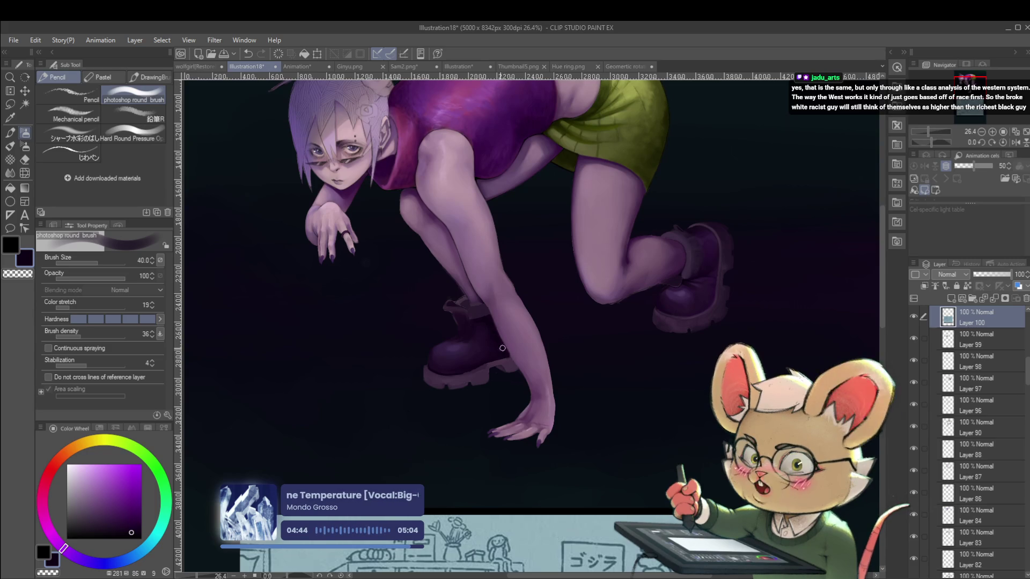
pyautogui.scroll(-3, 491, 311)
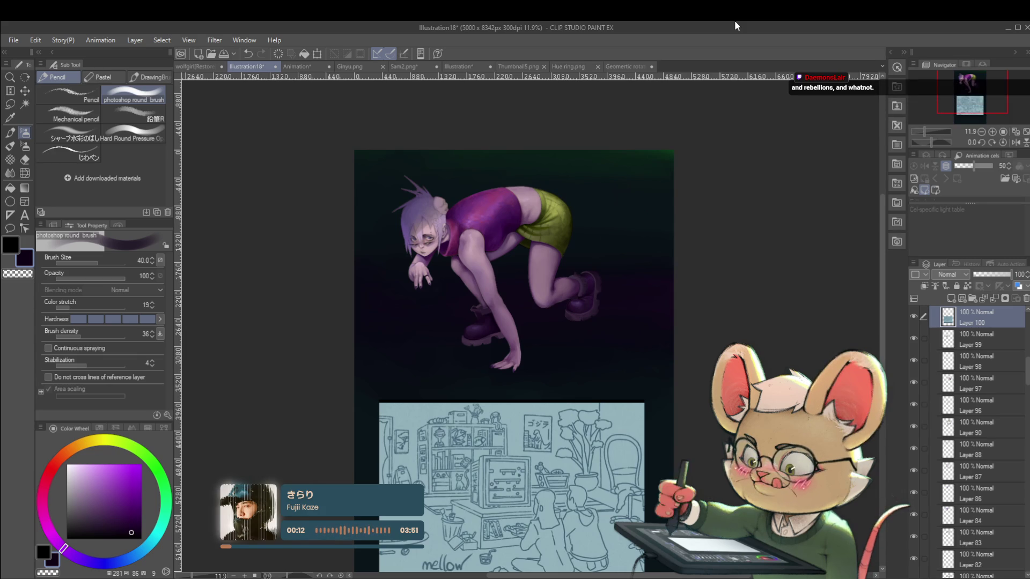
pyautogui.click(1015, 143)
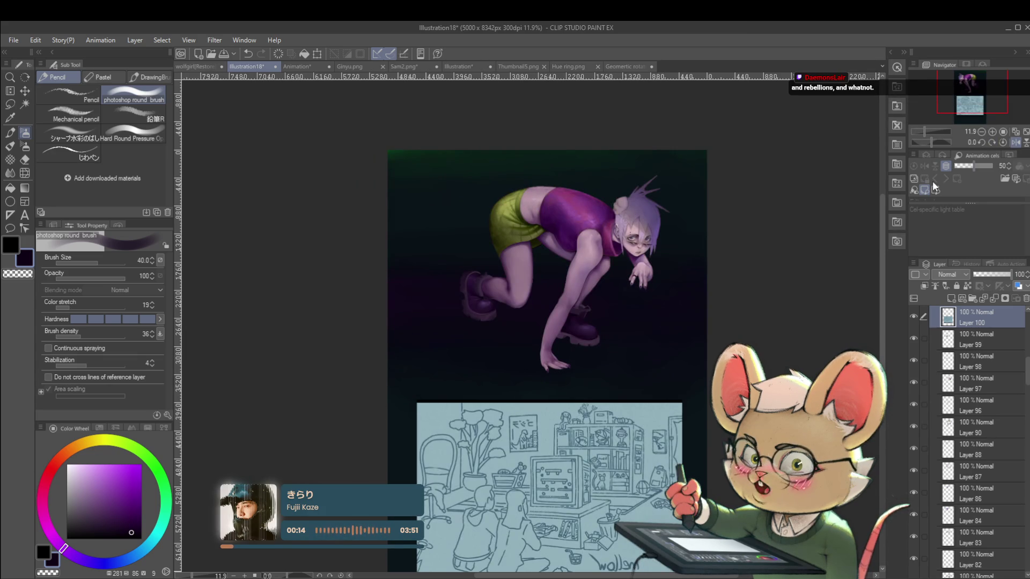
# Step: Zoom in, shrink the brush to 20, and sample a dark purple for the rear calf shadows
pyautogui.scroll(3, 560, 279)
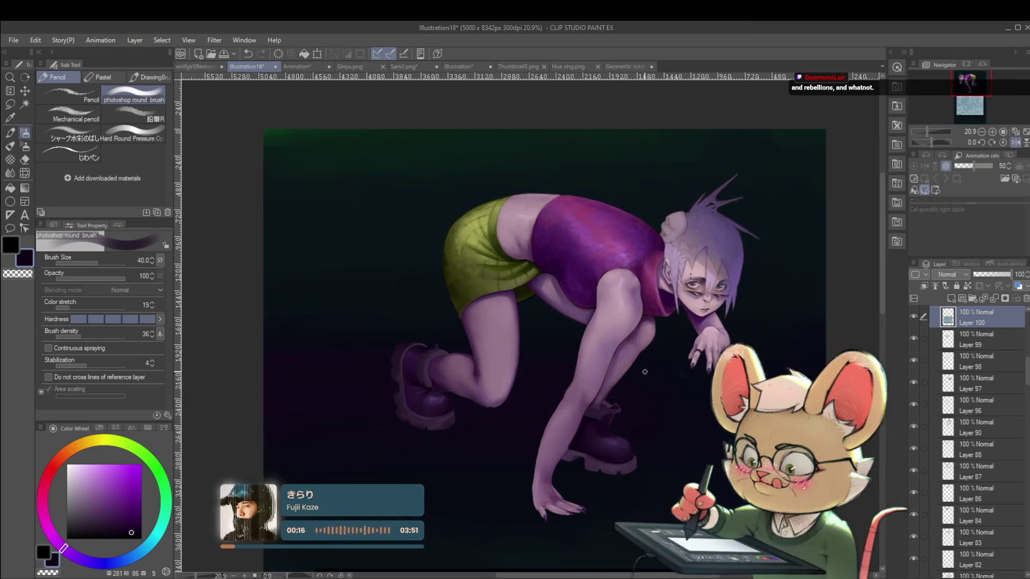
pyautogui.scroll(2, 649, 333)
pyautogui.press('[')
pyautogui.press('[')
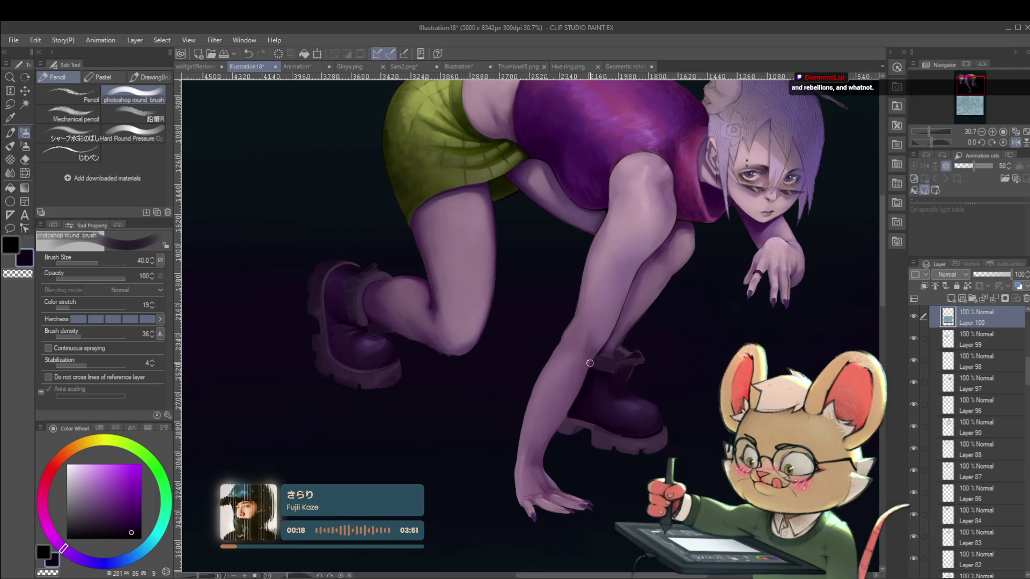
pyautogui.press('[')
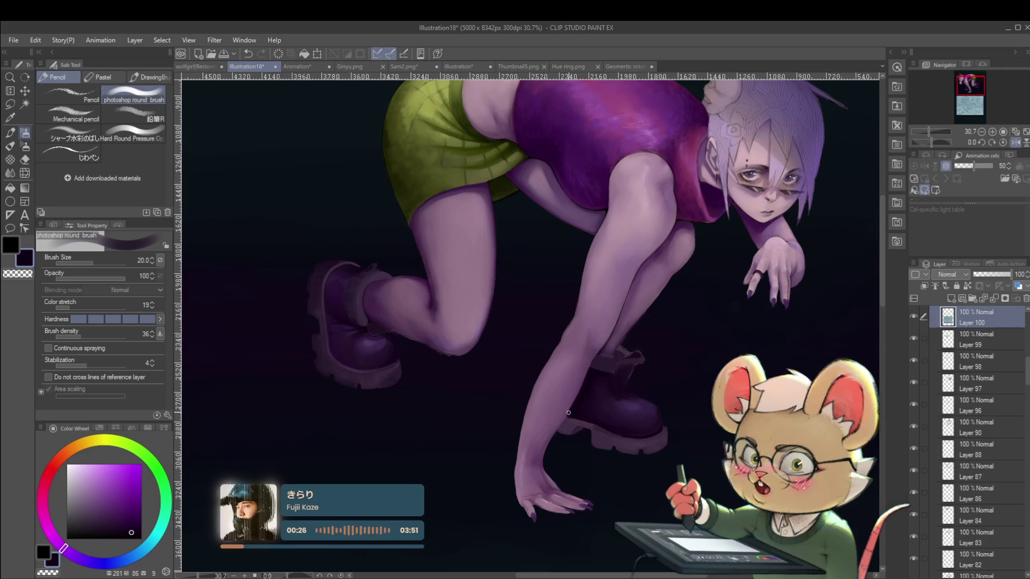
pyautogui.scroll(-4, 568, 415)
pyautogui.scroll(5, 583, 399)
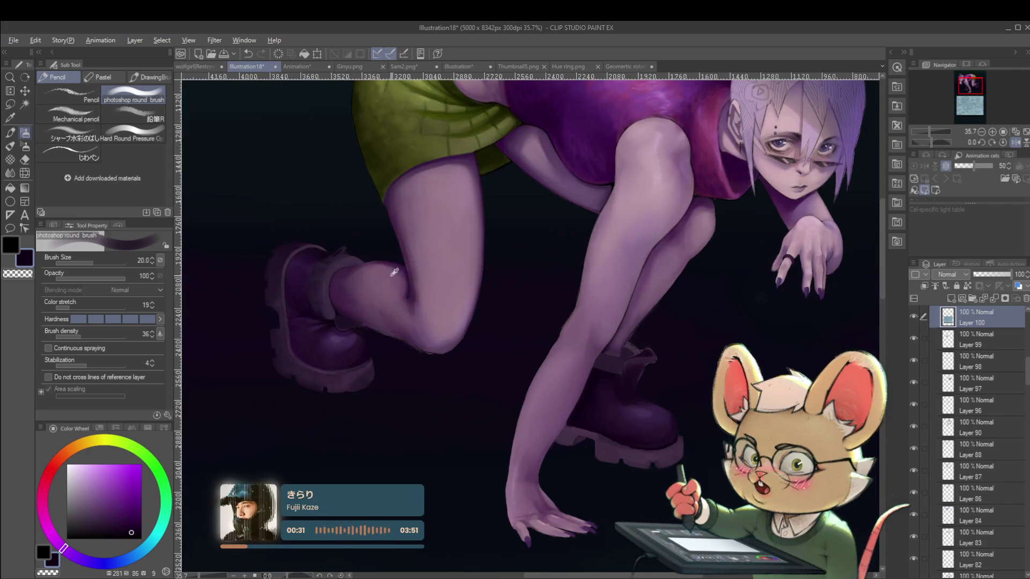
pyautogui.keyDown('alt'); pyautogui.click(504, 140); pyautogui.keyUp('alt')
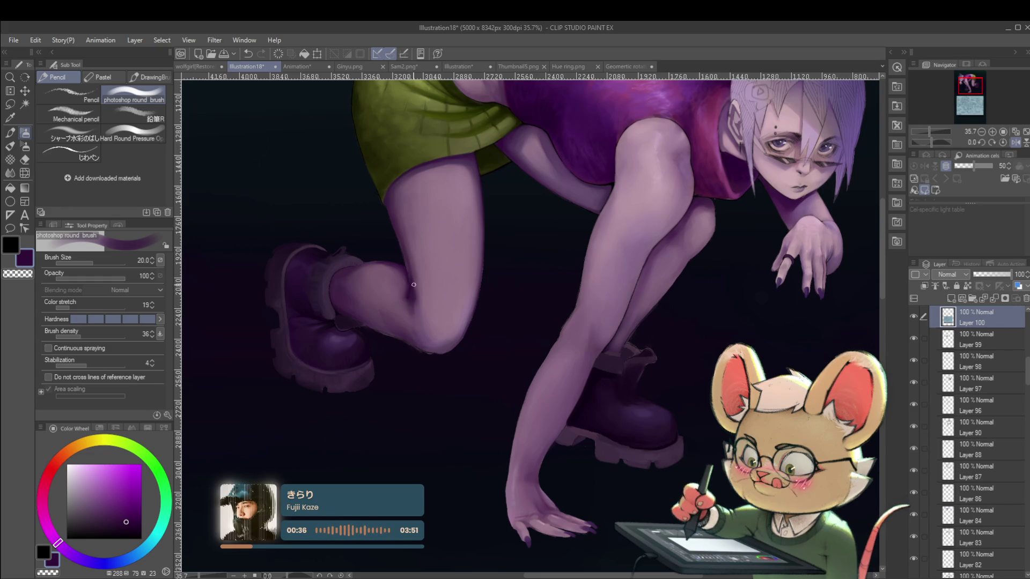
# Step: Enlarge the brush to 40 and paint the calf and knee with pinkish mauve and dark purple
pyautogui.press(']')
pyautogui.press(']')
pyautogui.press(']')
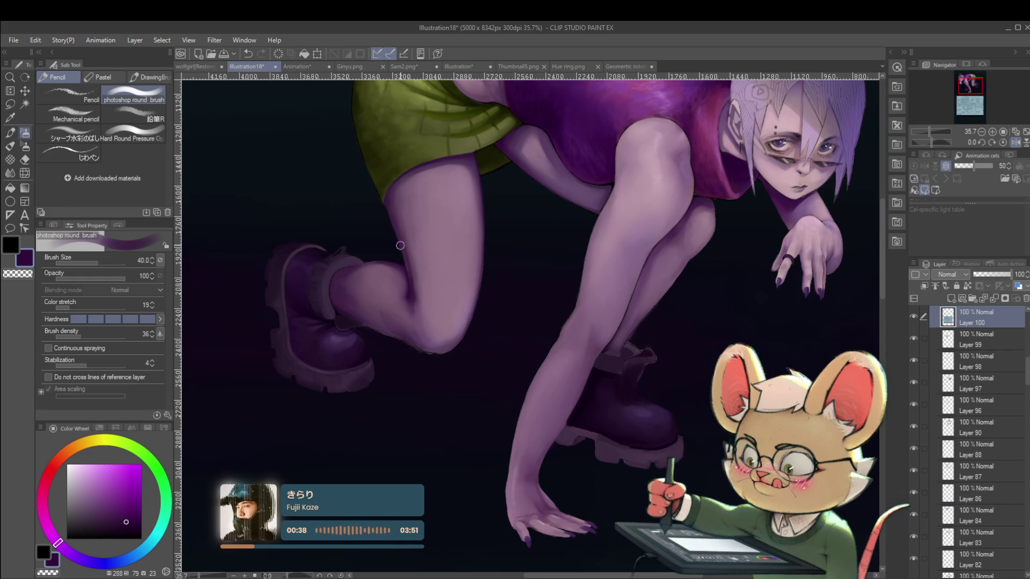
pyautogui.keyDown('alt'); pyautogui.click(419, 276); pyautogui.keyUp('alt')
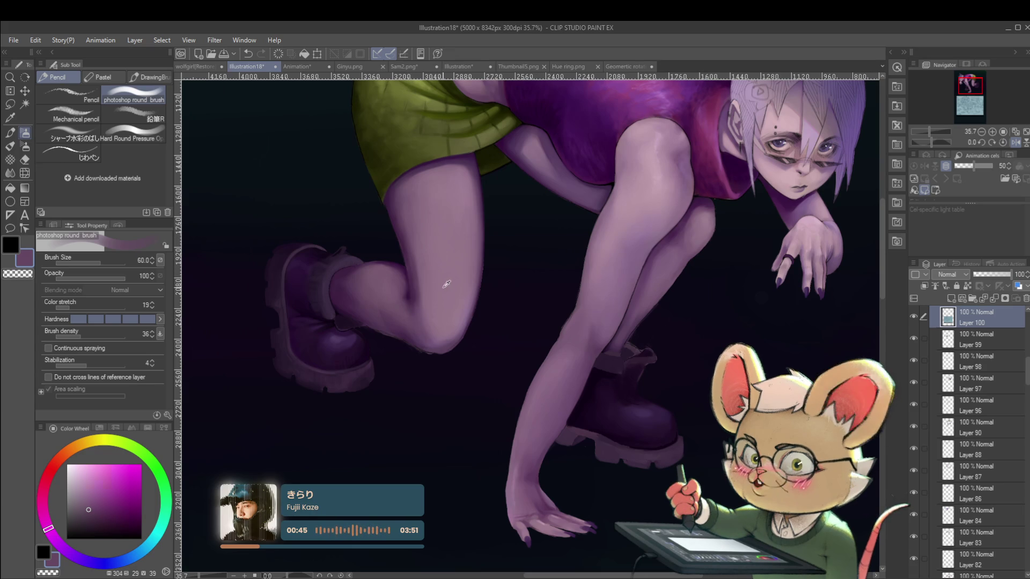
pyautogui.keyDown('alt'); pyautogui.click(378, 285); pyautogui.keyUp('alt')
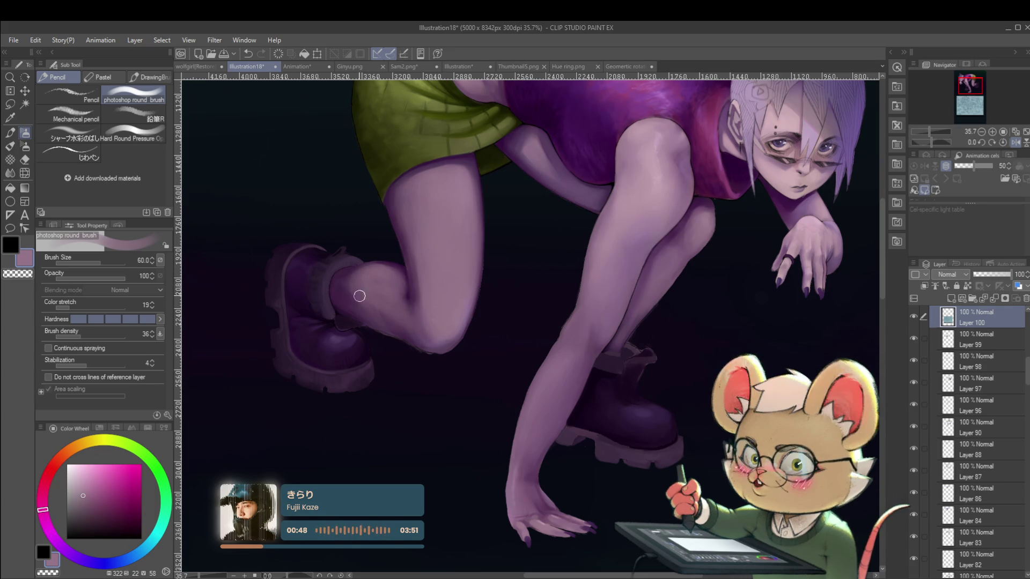
pyautogui.scroll(-5, 365, 267)
pyautogui.scroll(-1, 365, 266)
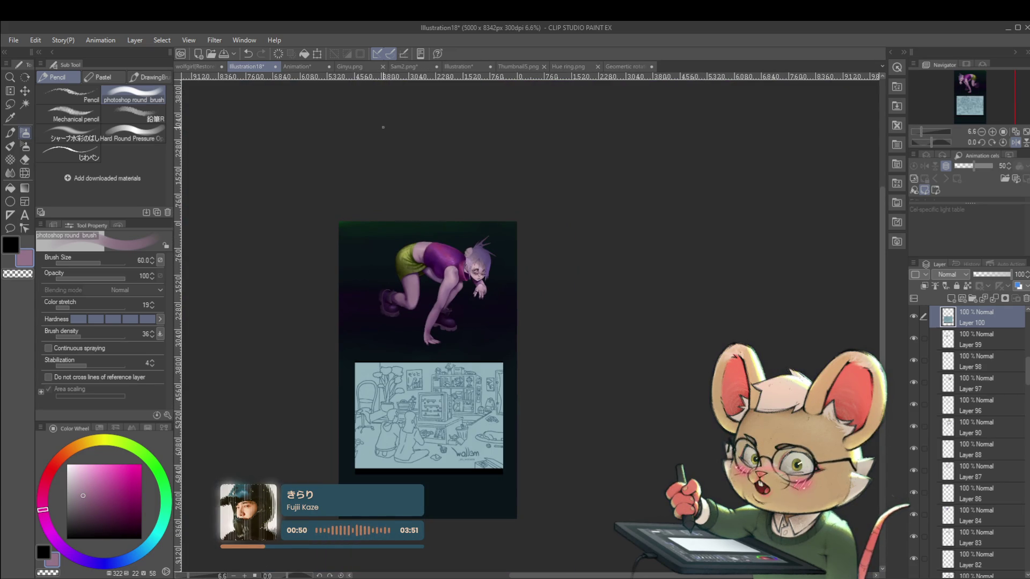
pyautogui.scroll(8, 470, 299)
pyautogui.scroll(1, 386, 349)
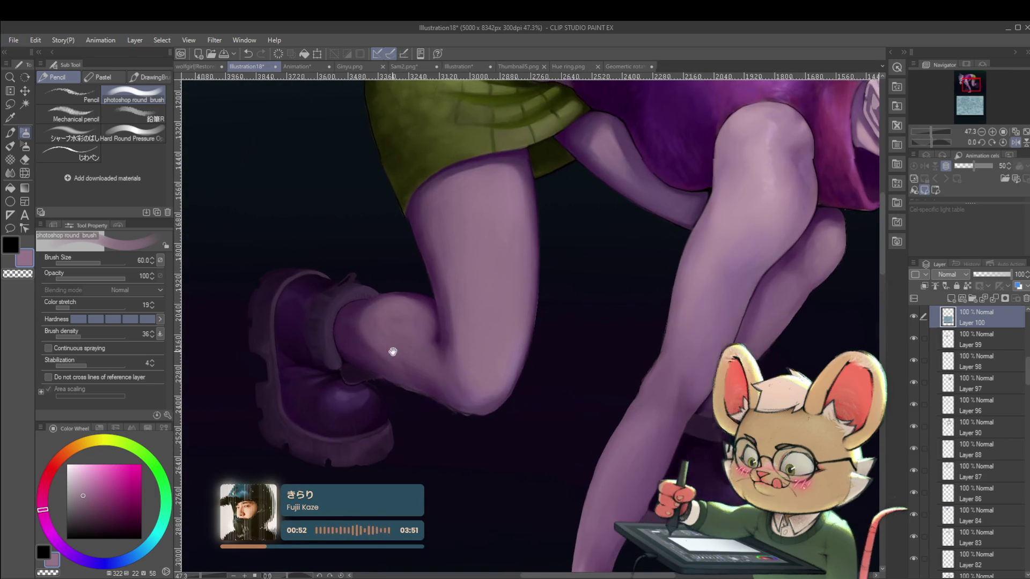
pyautogui.keyDown('alt'); pyautogui.click(346, 322); pyautogui.keyUp('alt')
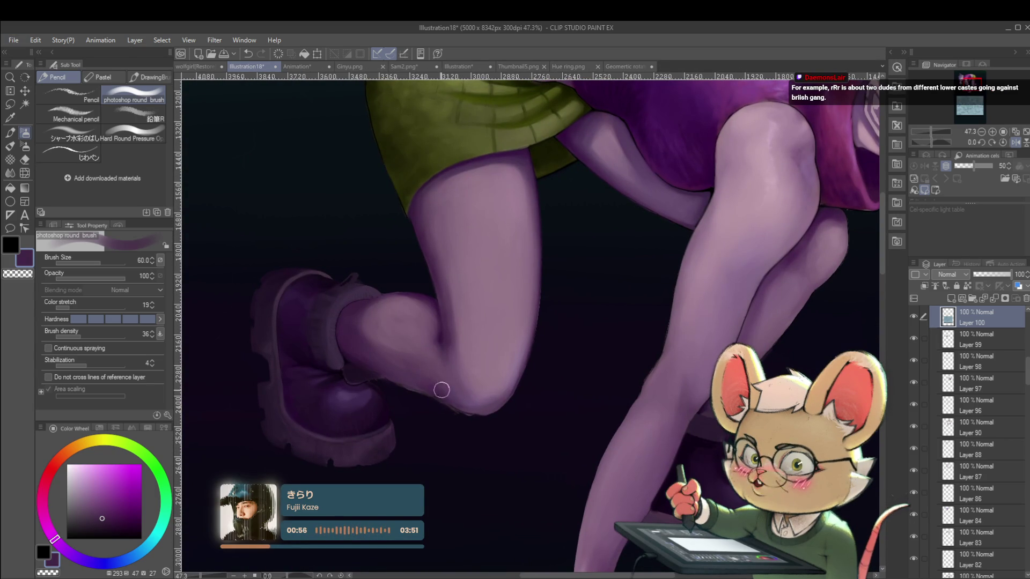
pyautogui.scroll(-8, 435, 383)
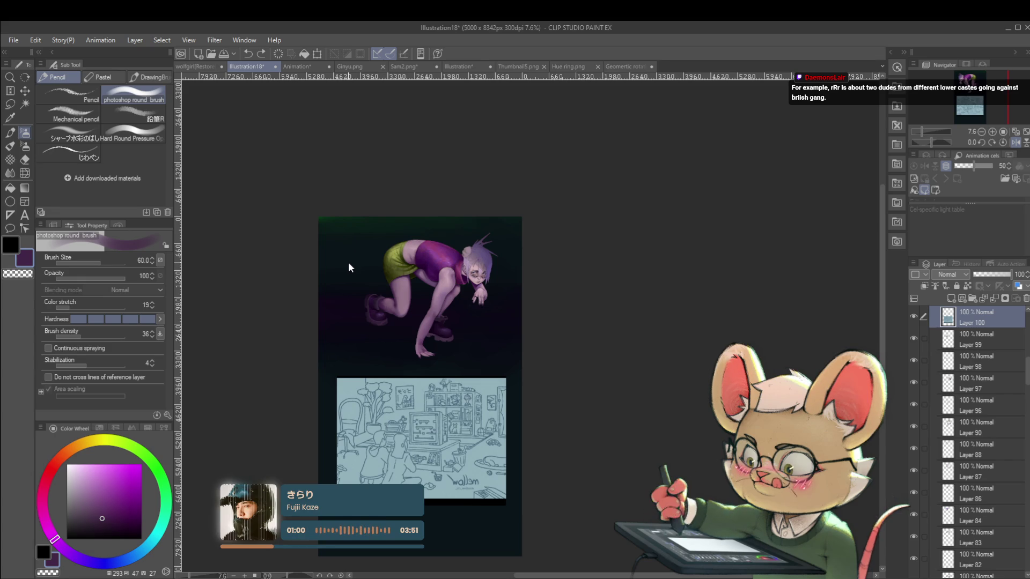
# Step: Paint the legs with a lighter mauve, then mirror, zoom on the boots and sample dark navy
pyautogui.scroll(5, 382, 293)
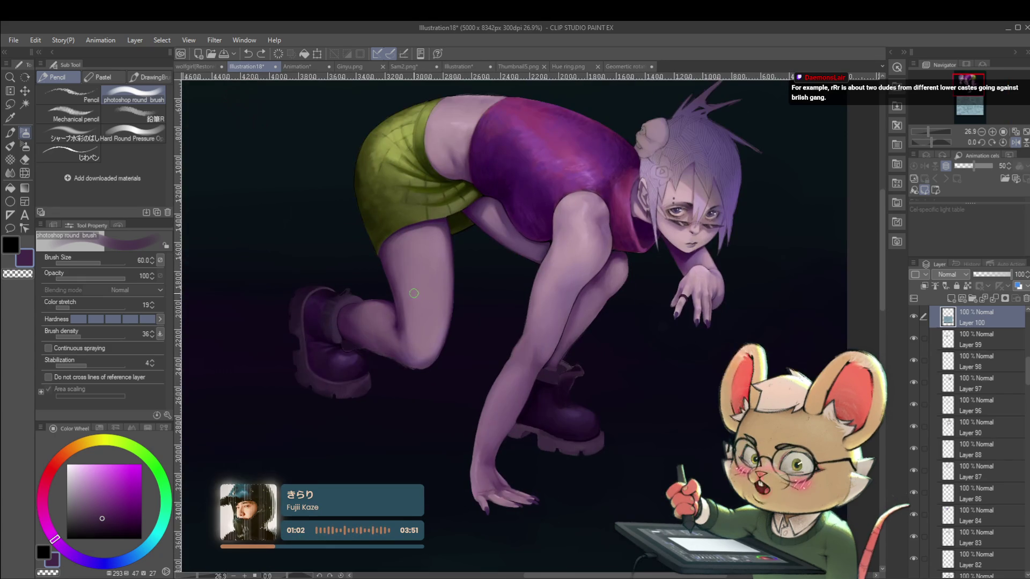
pyautogui.keyDown('alt'); pyautogui.click(372, 309); pyautogui.keyUp('alt')
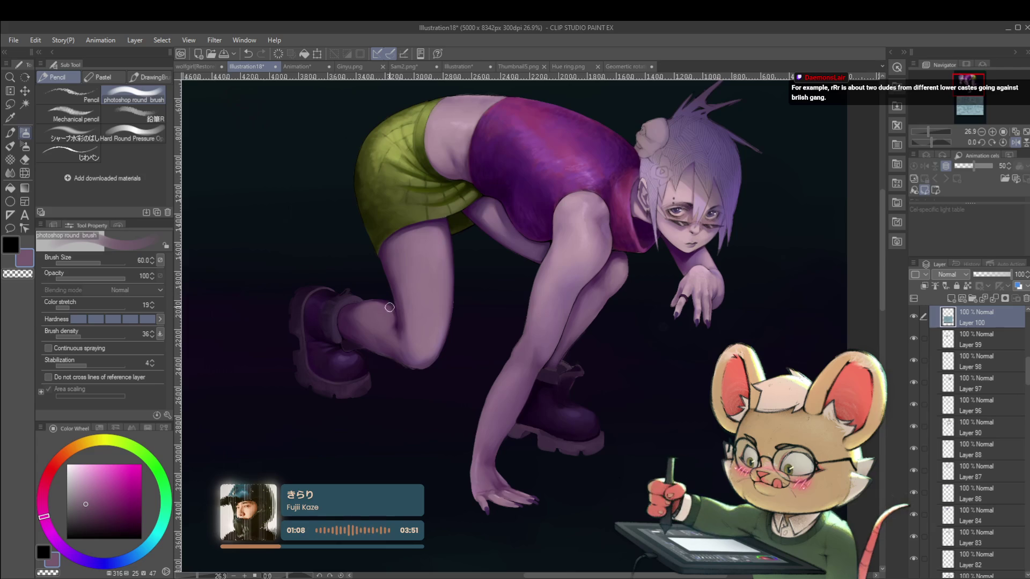
pyautogui.scroll(-4, 381, 303)
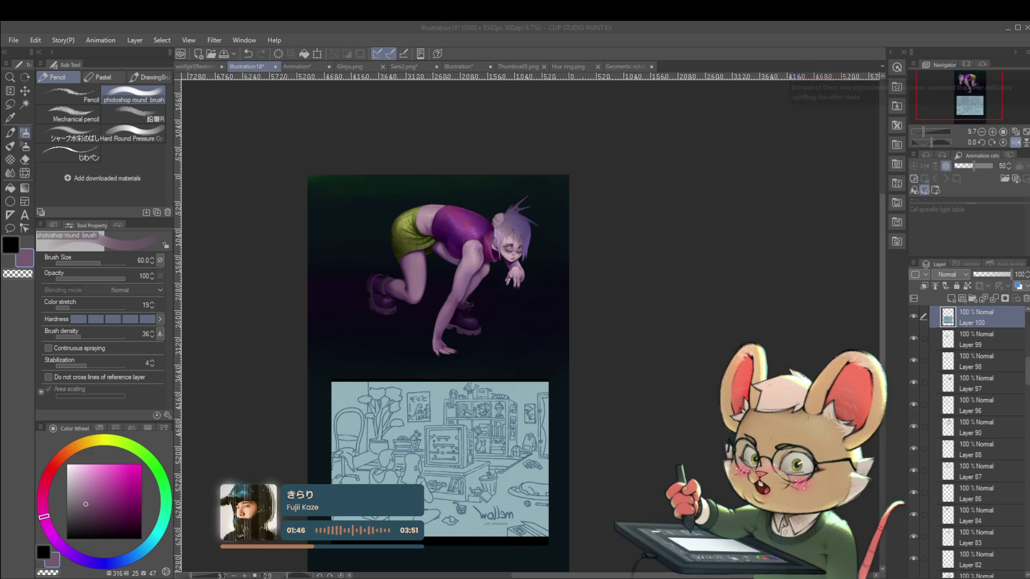
pyautogui.press('h')
pyautogui.moveTo(620, 310)
pyautogui.mouseDown()
pyautogui.moveTo(625, 298)
pyautogui.moveTo(637, 305)
pyautogui.mouseUp()
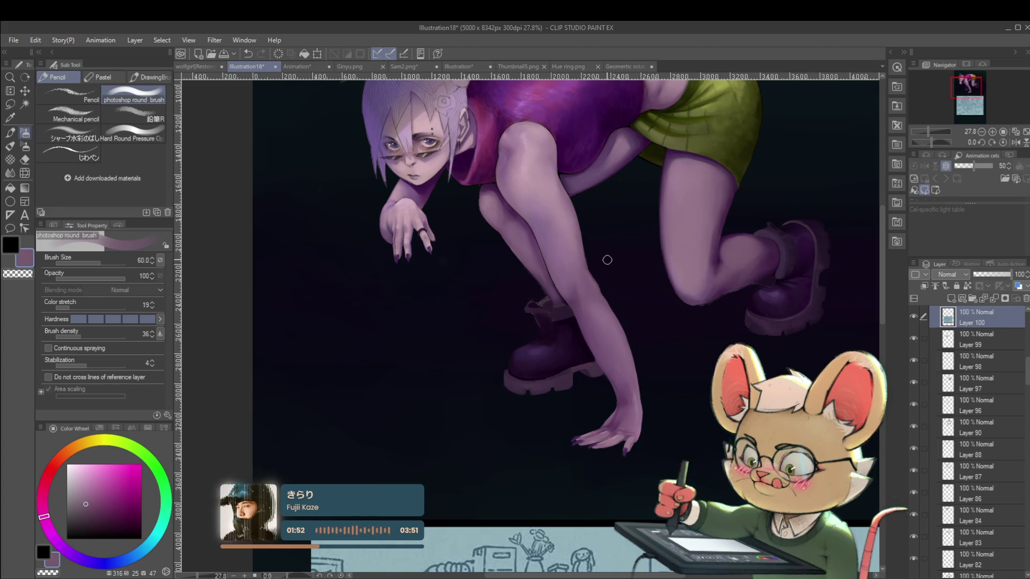
pyautogui.keyDown('alt'); pyautogui.click(573, 324); pyautogui.keyUp('alt')
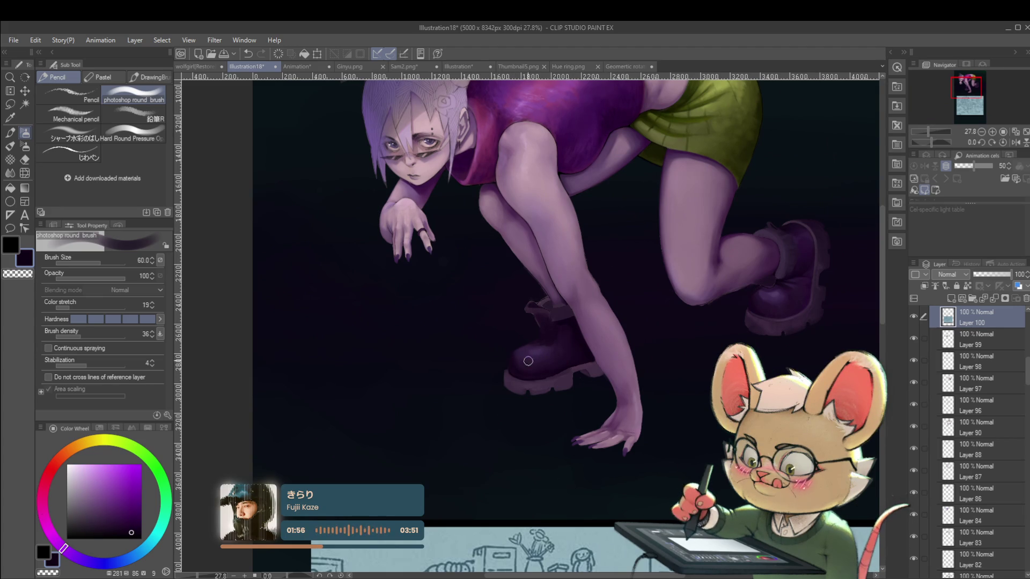
pyautogui.scroll(-5, 554, 356)
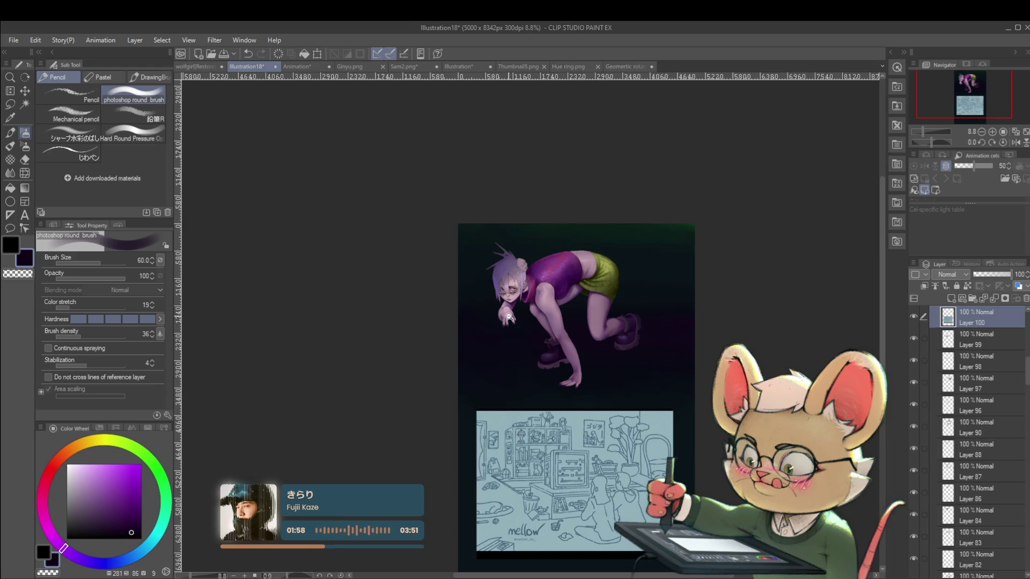
# Step: Lasso-select the front lower leg and boot
pyautogui.scroll(2, 562, 348)
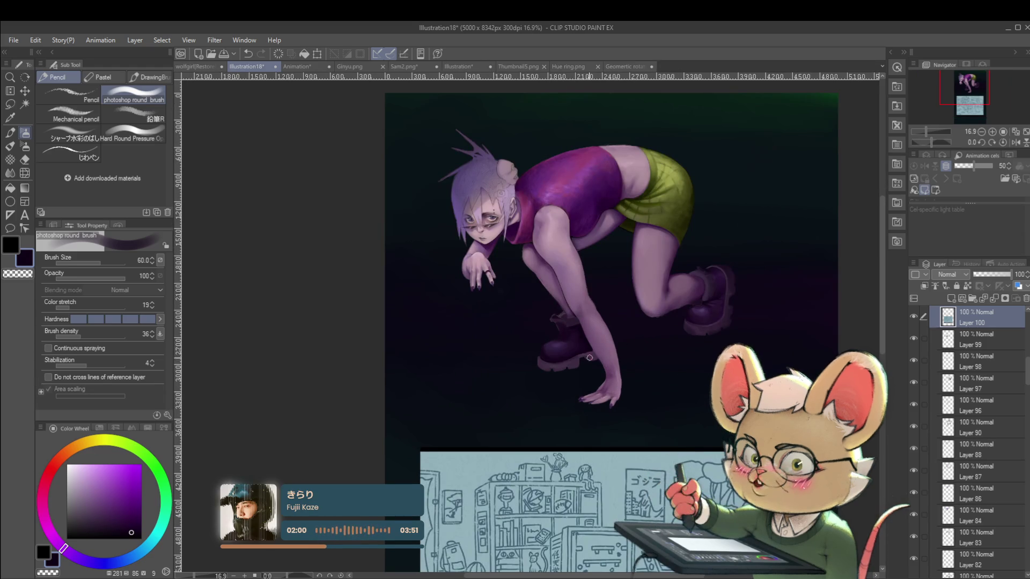
pyautogui.press('m')
pyautogui.moveTo(543, 386)
pyautogui.mouseDown()
pyautogui.moveTo(558, 305)
pyautogui.moveTo(707, 351)
pyautogui.moveTo(723, 303)
pyautogui.moveTo(743, 292)
pyautogui.moveTo(565, 346)
pyautogui.mouseUp()
pyautogui.hotkey('ctrl', 't')
pyautogui.hotkey('ctrl', 'z')
pyautogui.hotkey('ctrl', 'y')
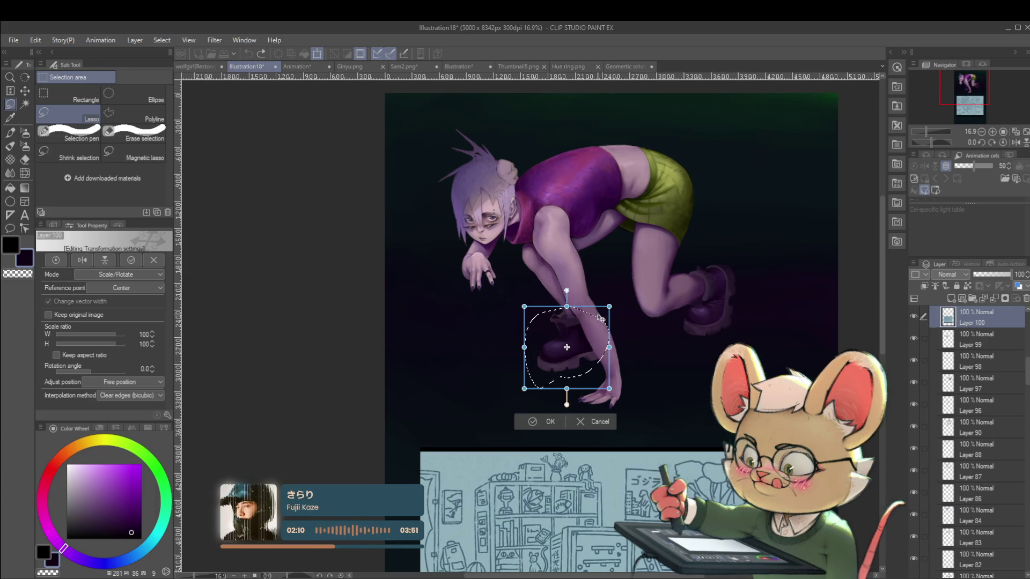
pyautogui.press('Return')
pyautogui.hotkey('ctrl', 'd')
pyautogui.scroll(5, 585, 339)
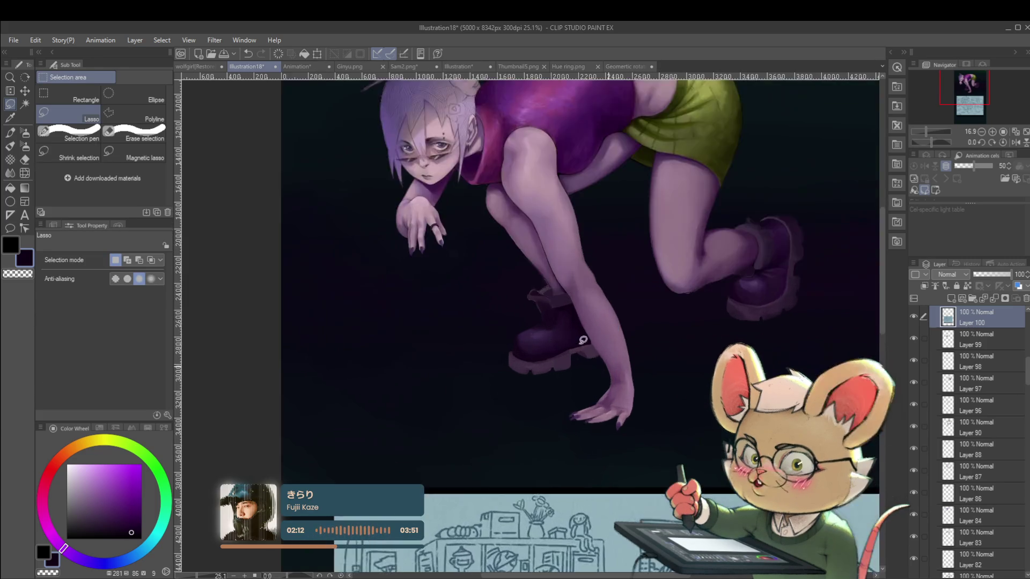
pyautogui.scroll(-2, 606, 328)
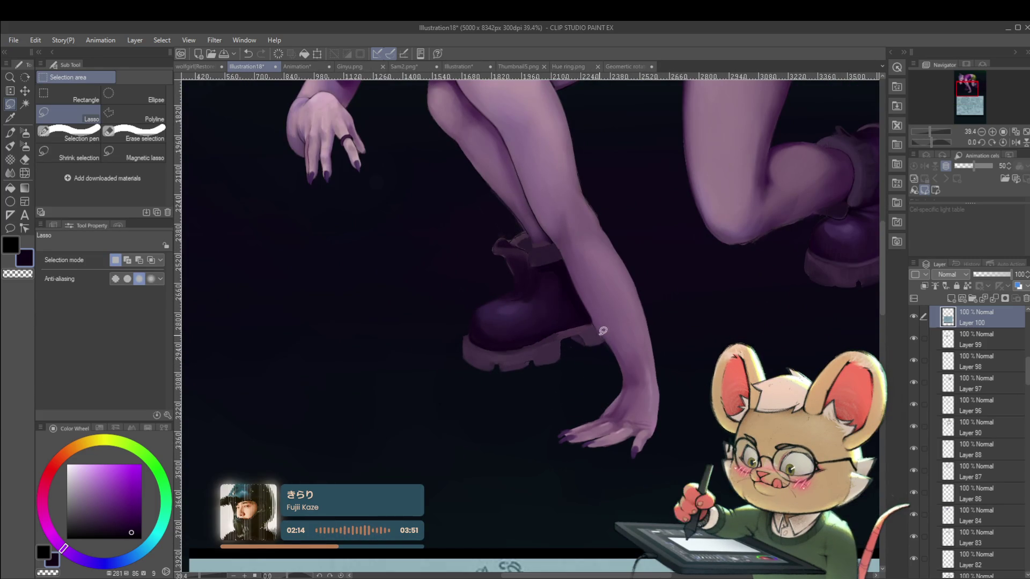
pyautogui.press('p')
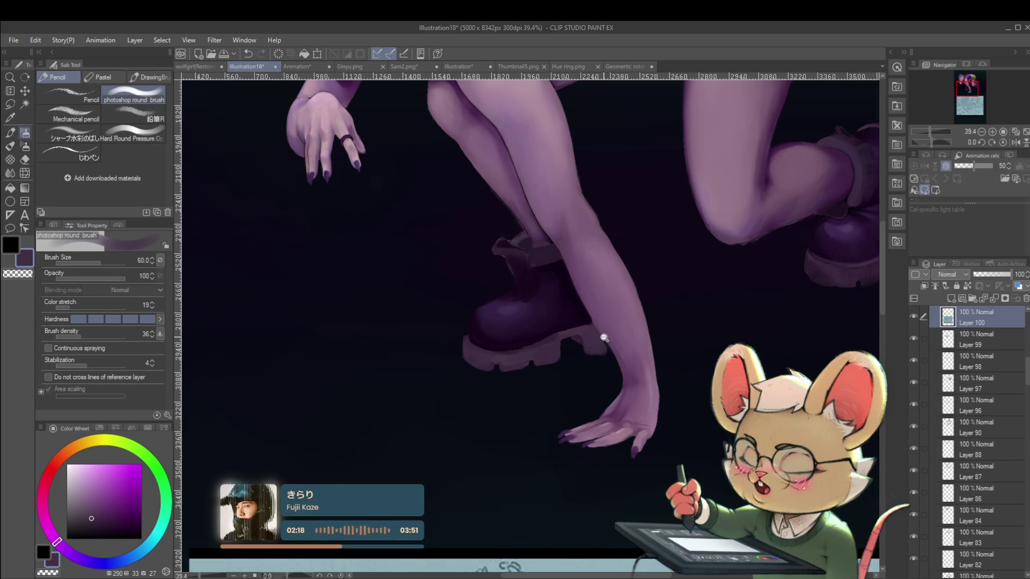
pyautogui.scroll(-5, 614, 334)
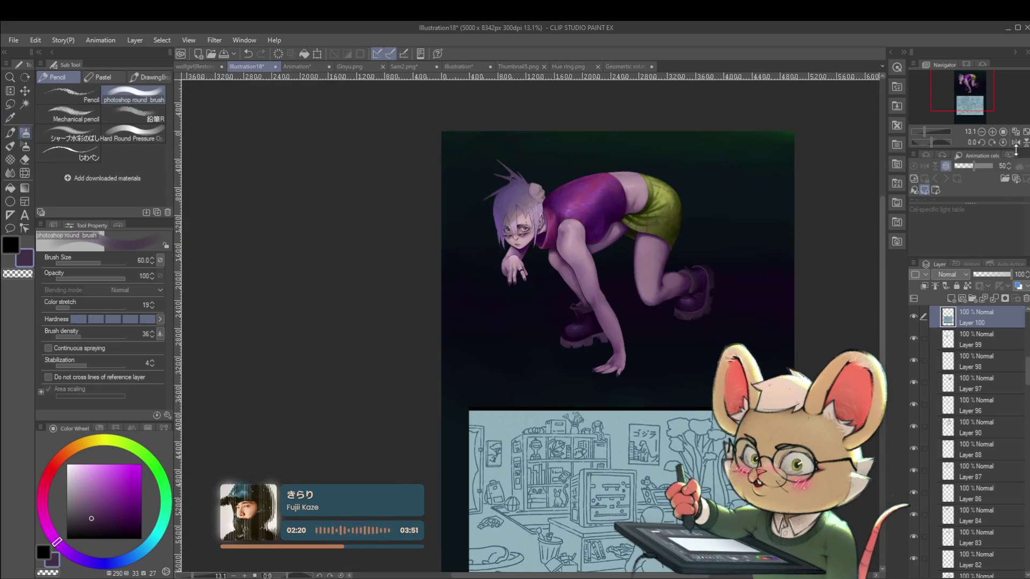
# Step: Mirror the canvas to check the figure, reselect the round painting brush, and flip back
pyautogui.click(1015, 143)
pyautogui.scroll(3, 434, 343)
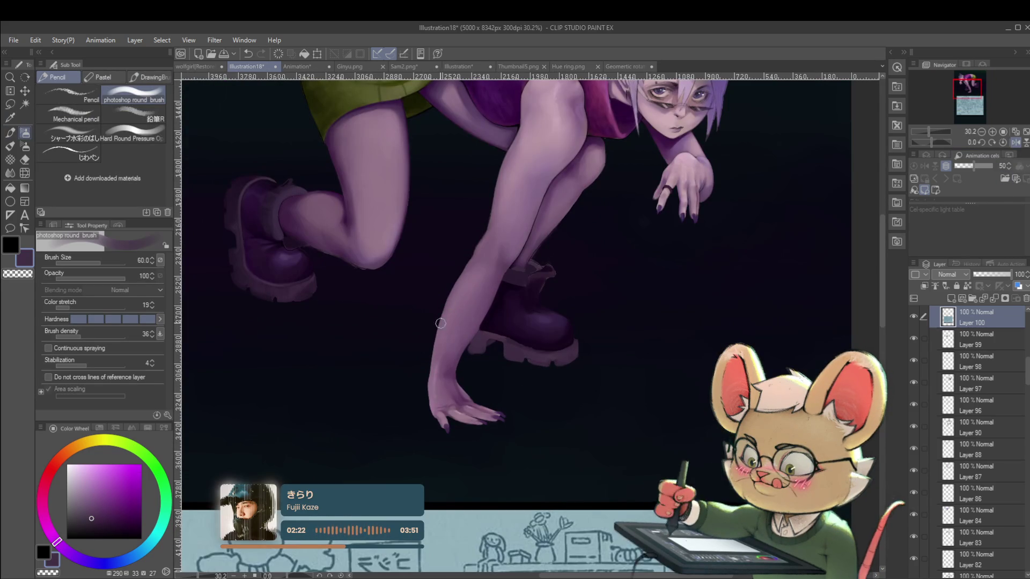
pyautogui.press('p')
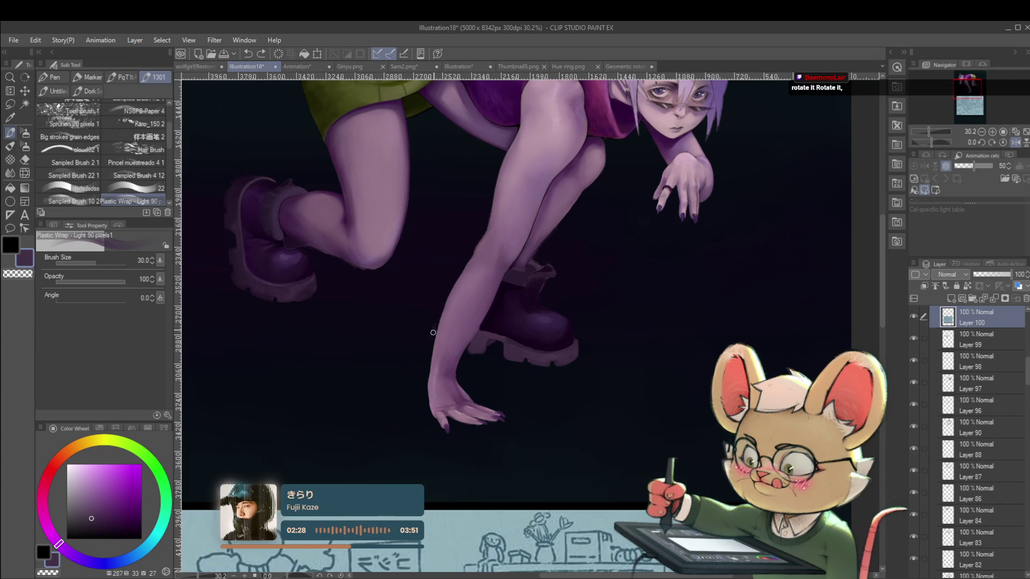
pyautogui.press('p')
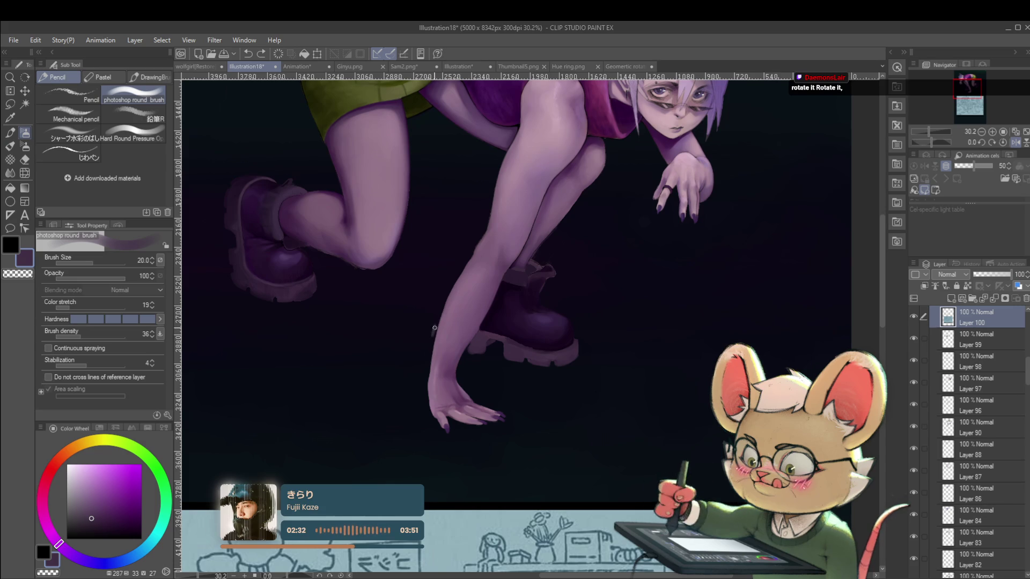
pyautogui.scroll(-5, 436, 326)
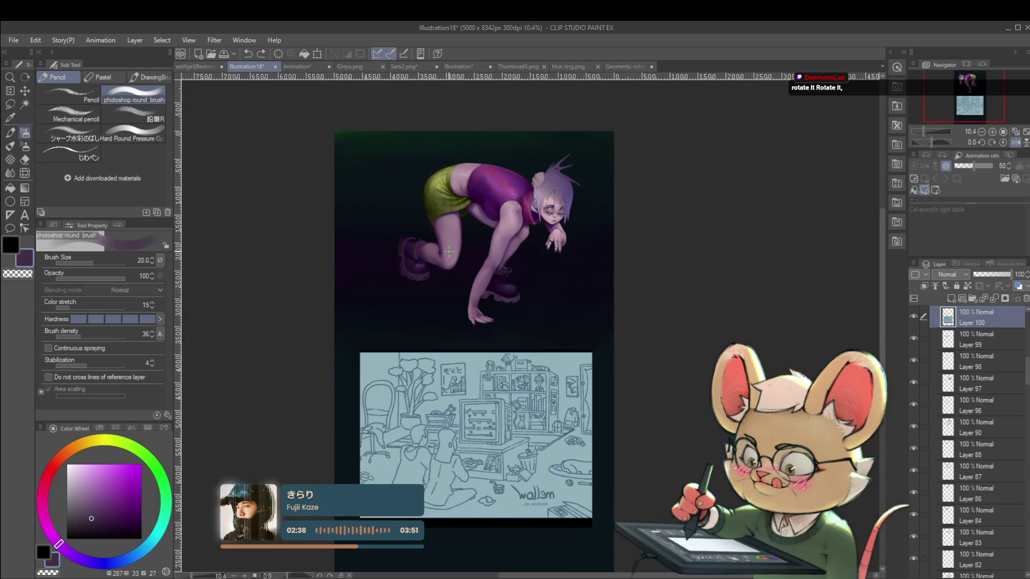
pyautogui.click(1017, 143)
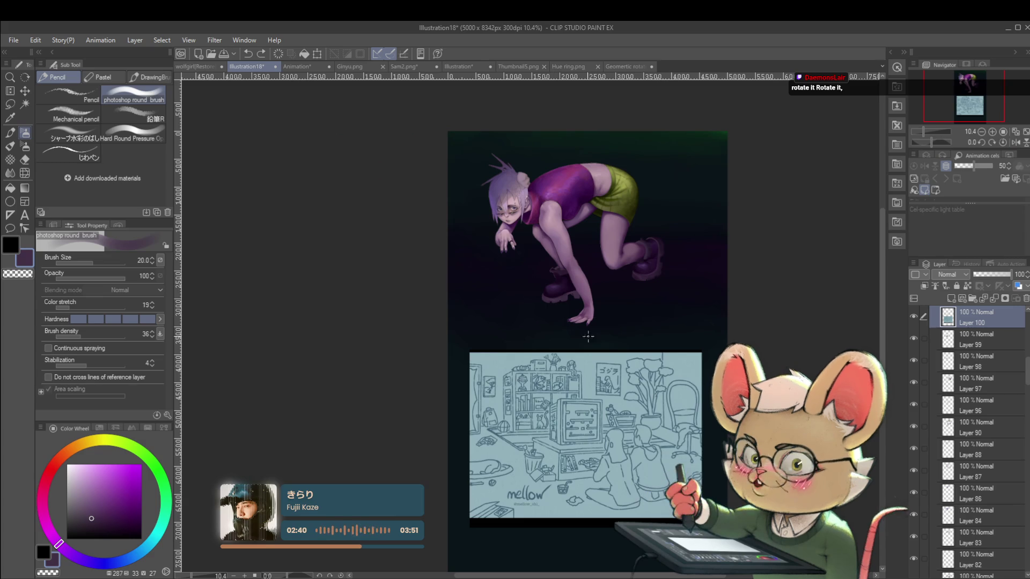
pyautogui.scroll(5, 572, 282)
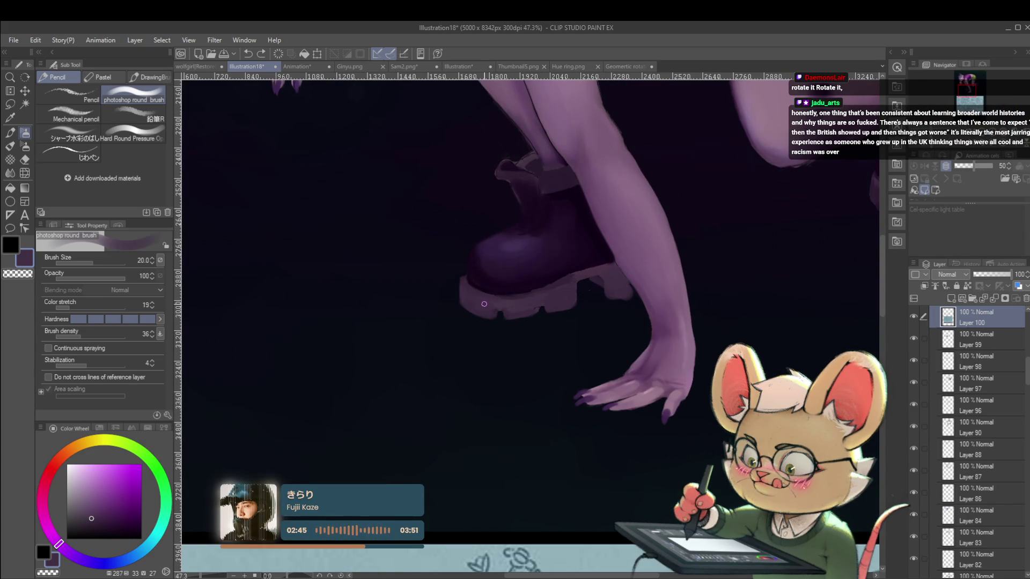
pyautogui.scroll(-2, 483, 304)
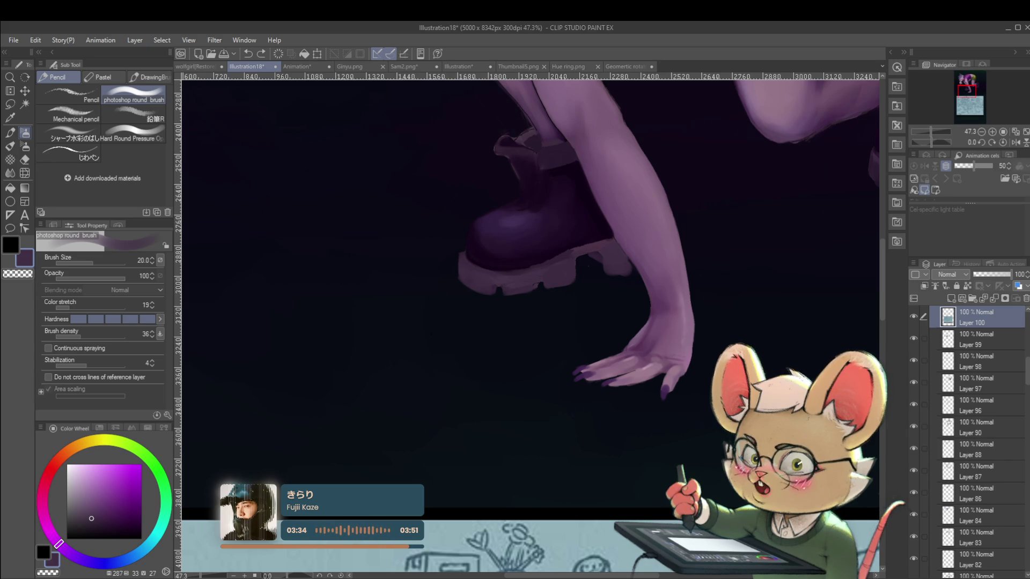
# Step: Sample the boot's dark purple, reduce the brush to 25, and deepen the boot toe with darker purple
pyautogui.keyDown('alt'); pyautogui.click(484, 240); pyautogui.keyUp('alt')
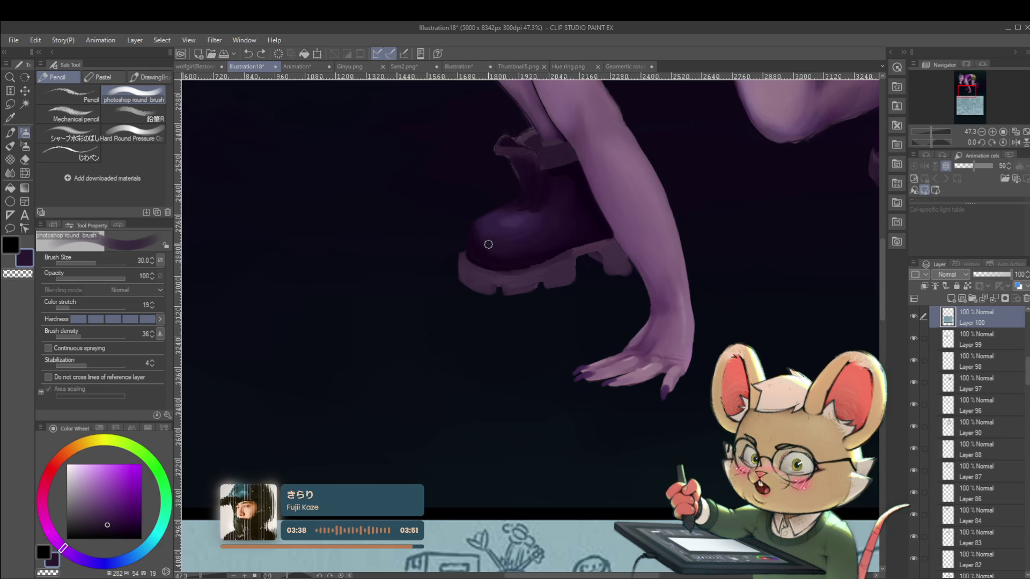
pyautogui.press('[')
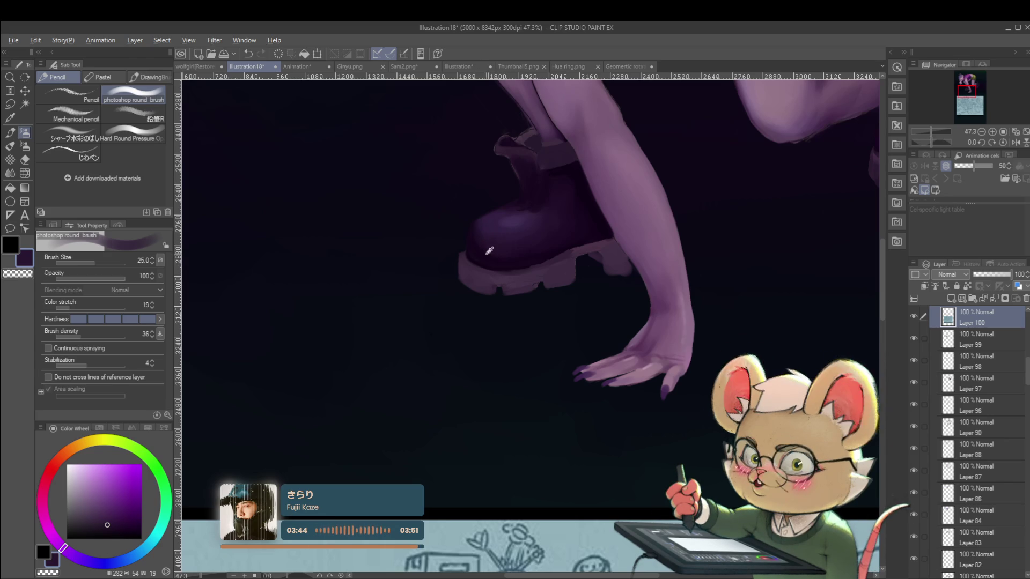
pyautogui.keyDown('alt'); pyautogui.click(525, 257); pyautogui.keyUp('alt')
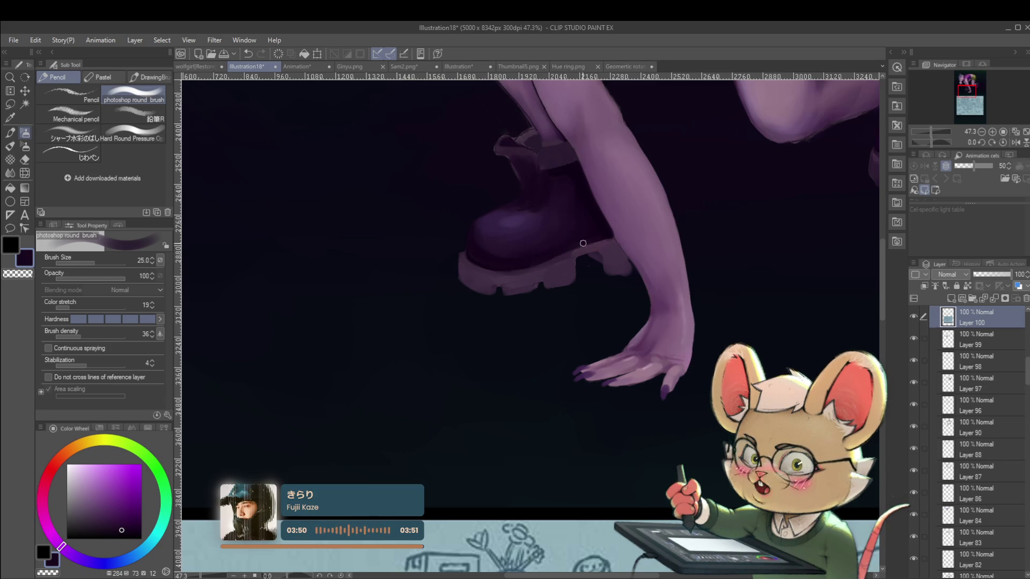
pyautogui.scroll(-5, 571, 247)
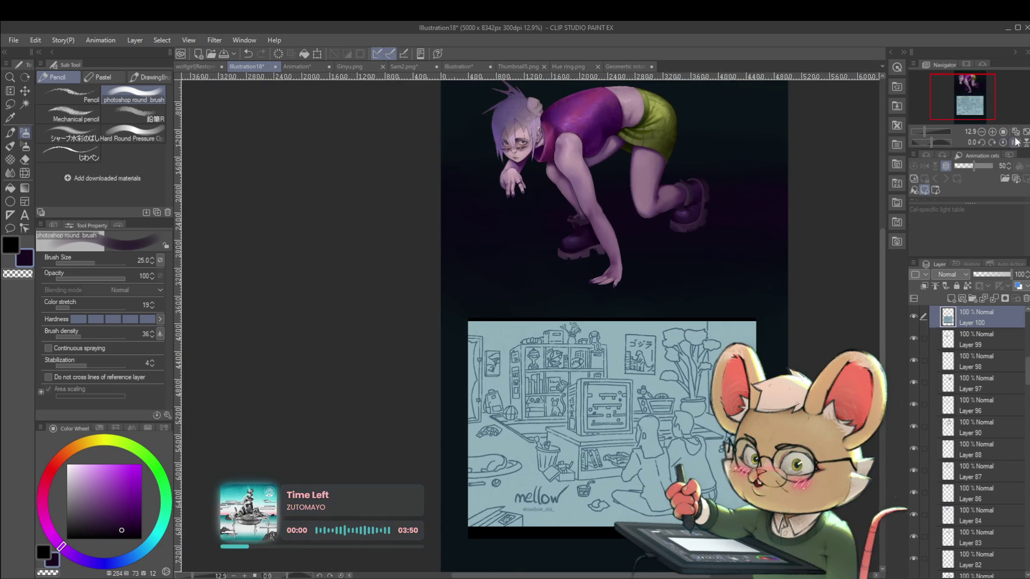
# Step: Mirror the view, sample the heel's greyish purple, and recentre the whole page
pyautogui.click(1013, 142)
pyautogui.scroll(5, 465, 230)
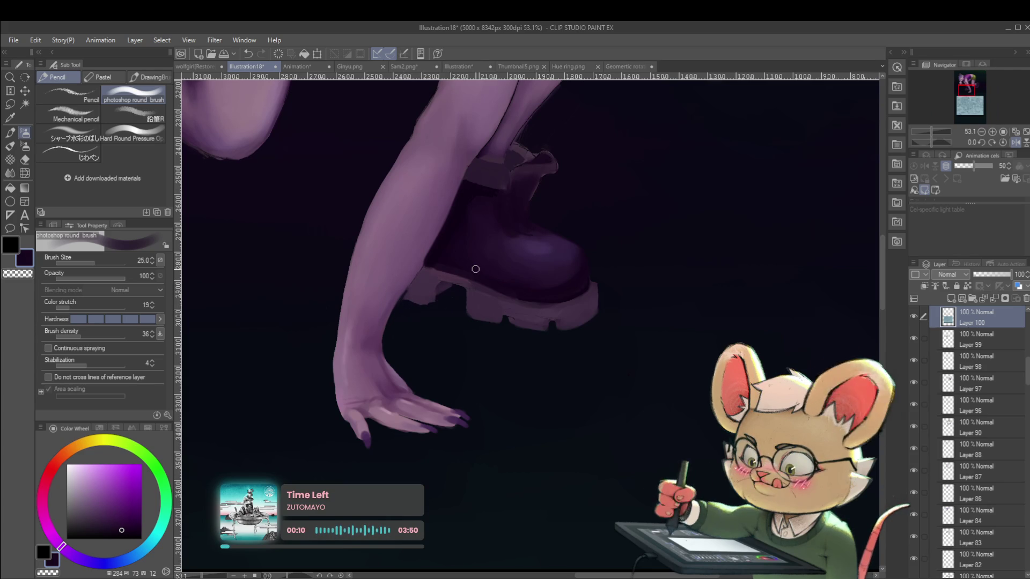
pyautogui.keyDown('alt'); pyautogui.click(443, 286); pyautogui.keyUp('alt')
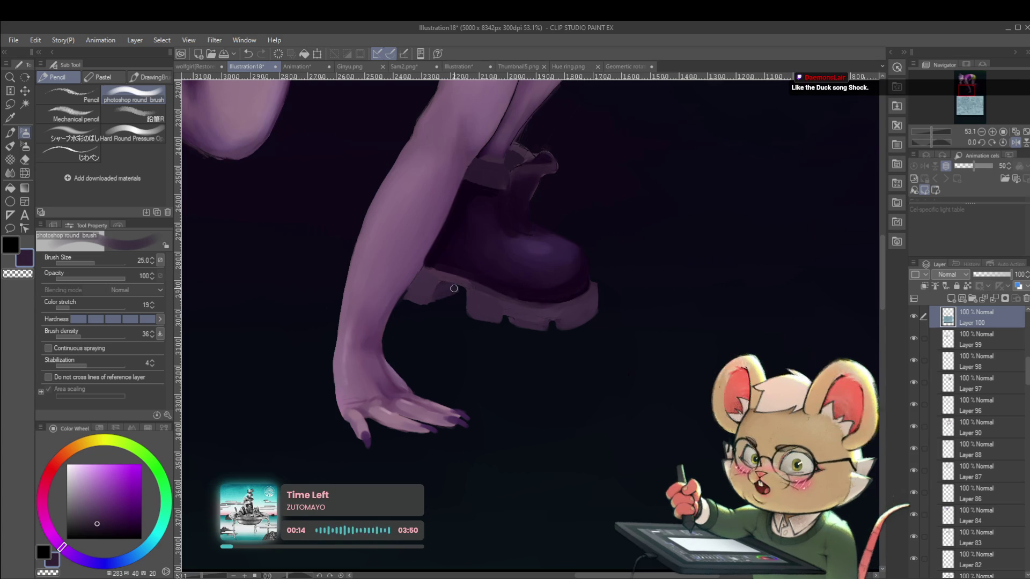
pyautogui.scroll(-5, 464, 264)
pyautogui.scroll(-2, 531, 254)
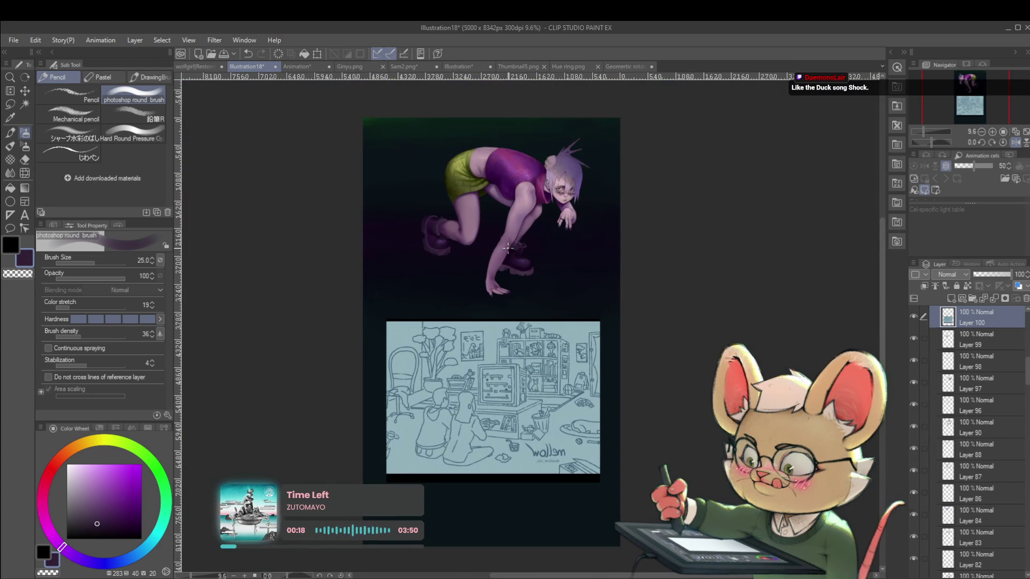
pyautogui.moveTo(587, 207); pyautogui.dragTo(557, 229)
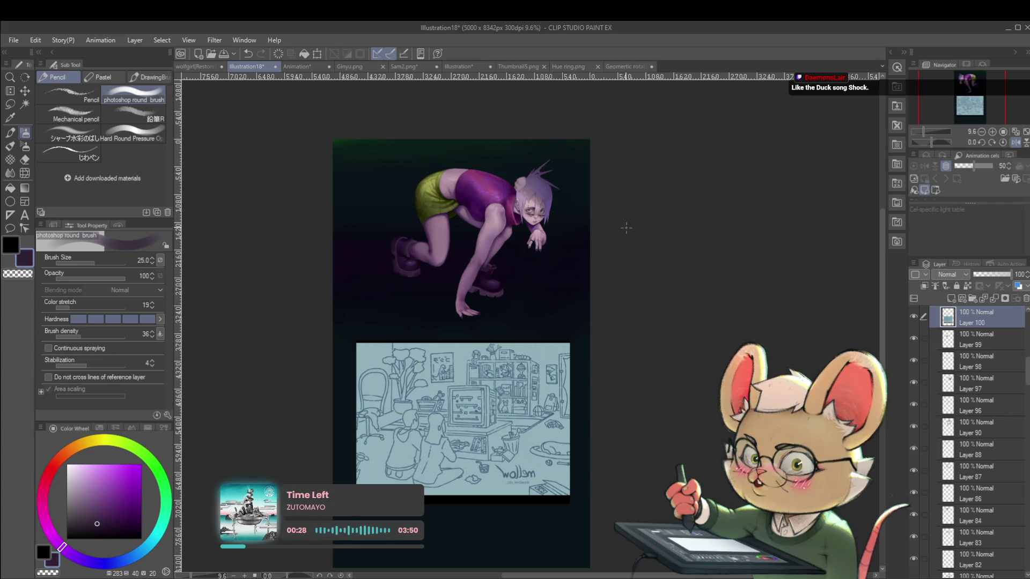
pyautogui.scroll(4, 487, 282)
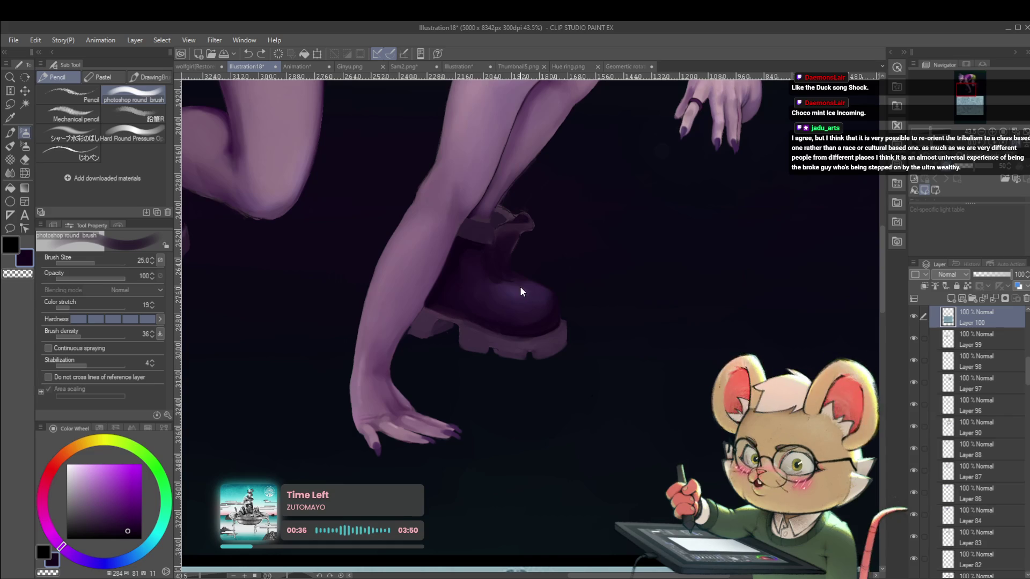
# Step: Flip back, paint a dark stroke on the boot, and pick a lighter muted purple
pyautogui.press('h')
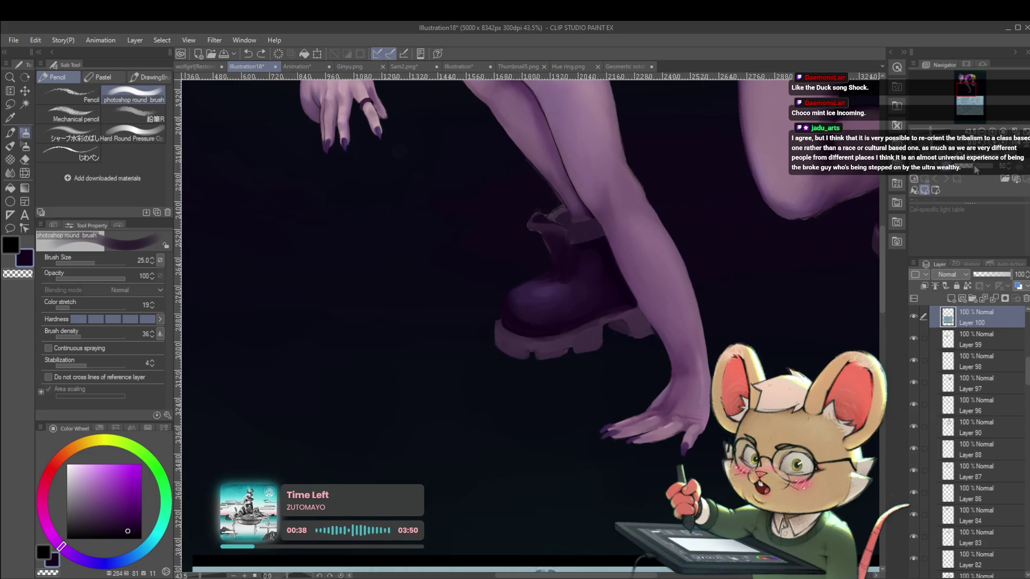
pyautogui.keyDown('alt'); pyautogui.click(560, 329); pyautogui.keyUp('alt')
pyautogui.moveTo(567, 328); pyautogui.dragTo(580, 325)
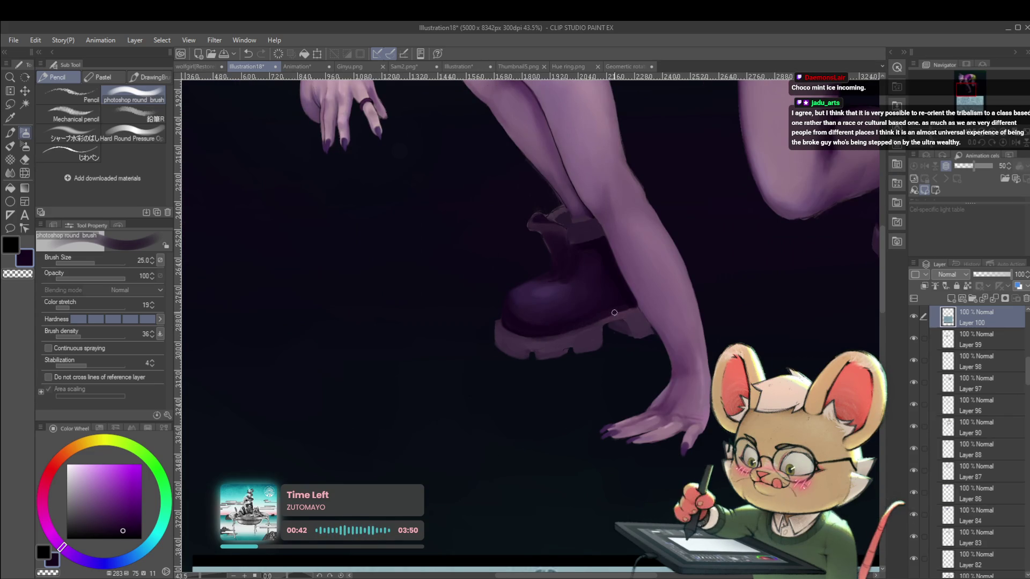
pyautogui.keyDown('alt'); pyautogui.click(633, 315); pyautogui.keyUp('alt')
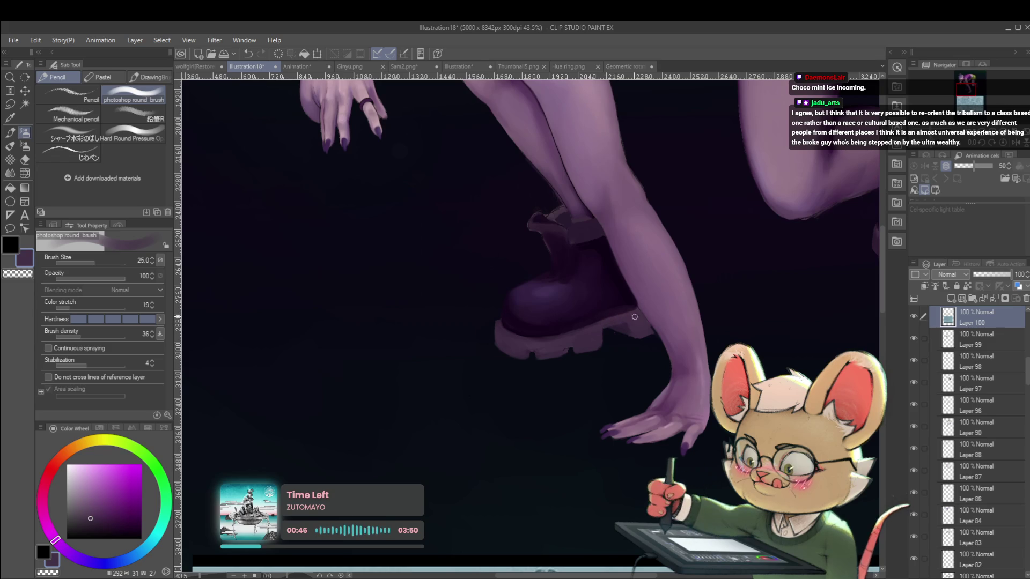
pyautogui.scroll(-5, 636, 317)
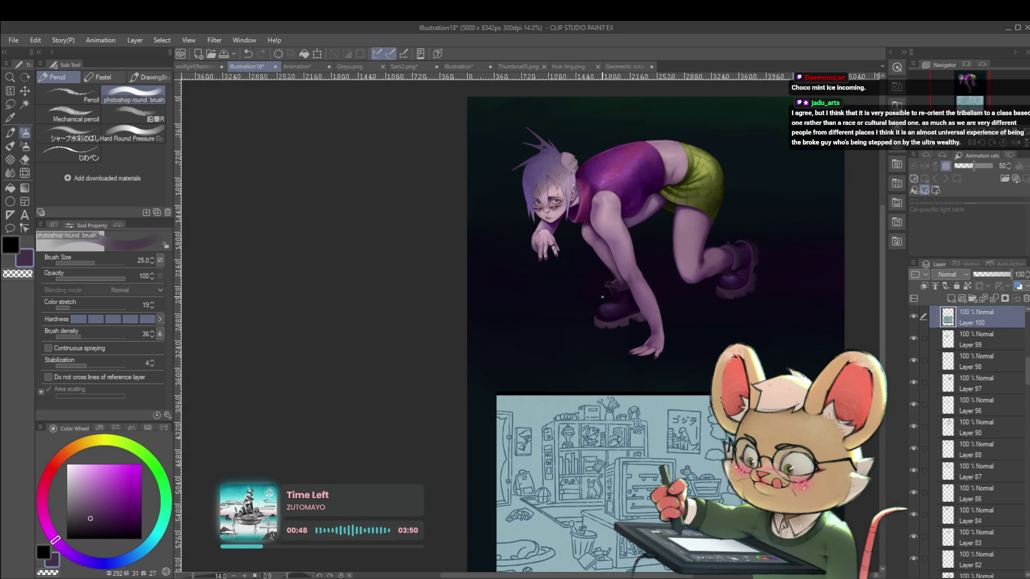
# Step: Flip the view upside down to review the boot sole, then turn it upright and recentre the figure
pyautogui.click(1024, 144)
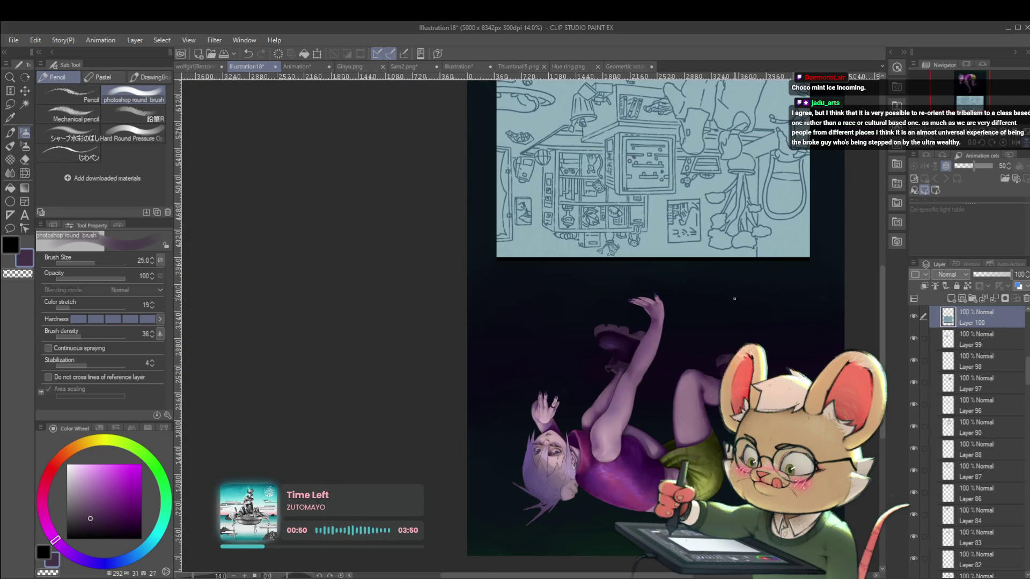
pyautogui.scroll(5, 637, 329)
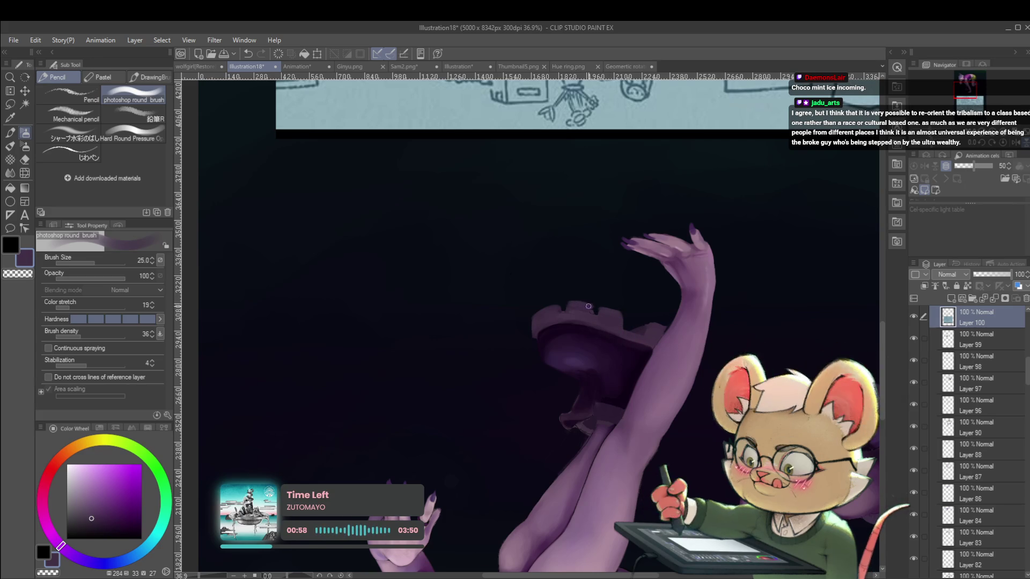
pyautogui.click(588, 302)
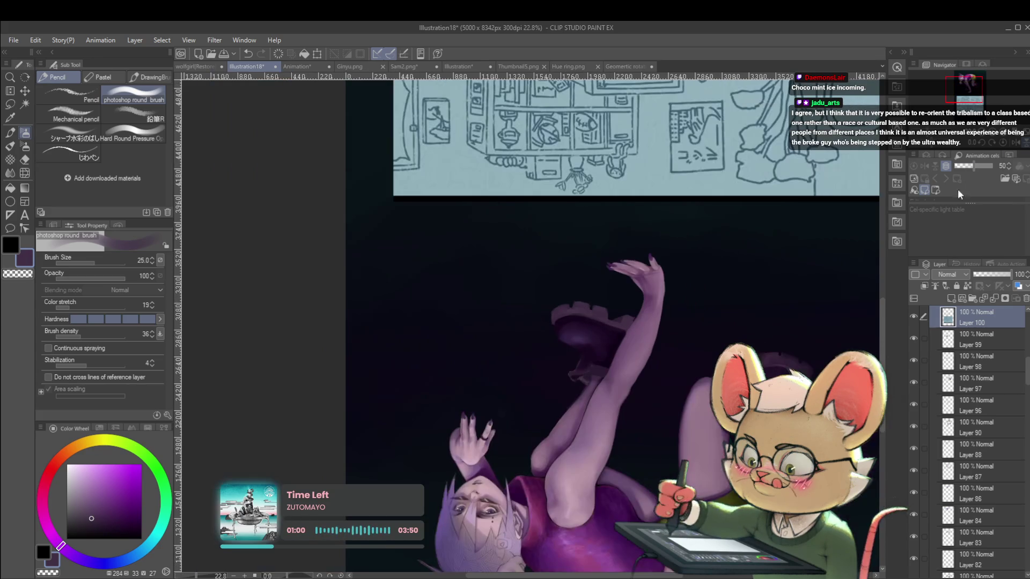
pyautogui.click(1022, 140)
pyautogui.scroll(-3, 748, 289)
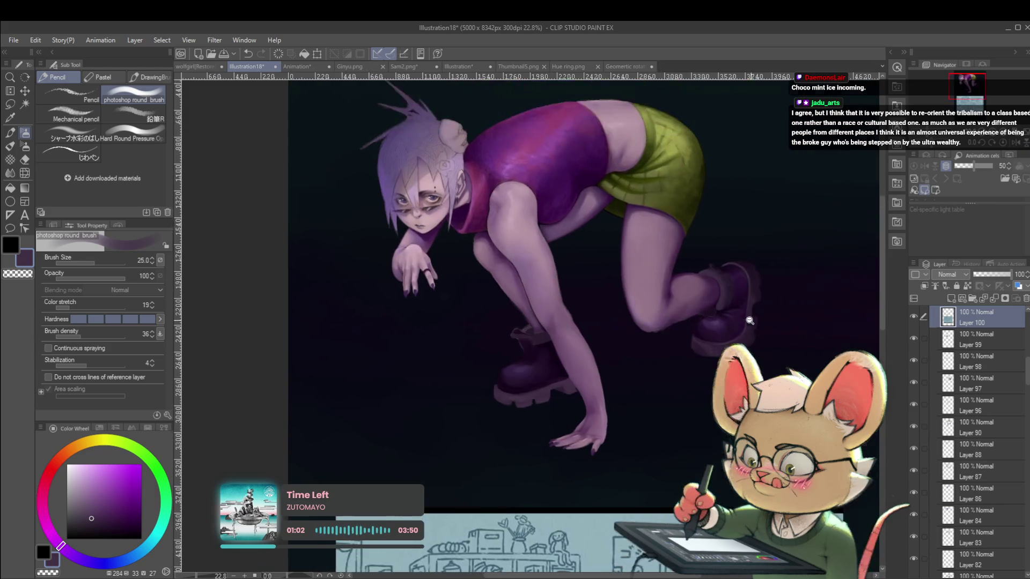
pyautogui.moveTo(748, 289); pyautogui.dragTo(784, 267)
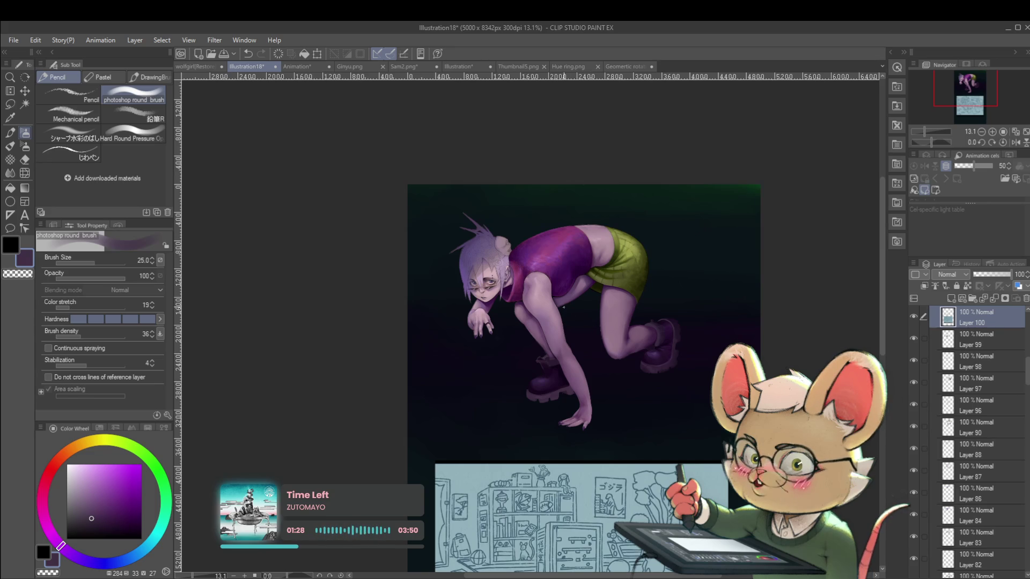
pyautogui.scroll(5, 546, 389)
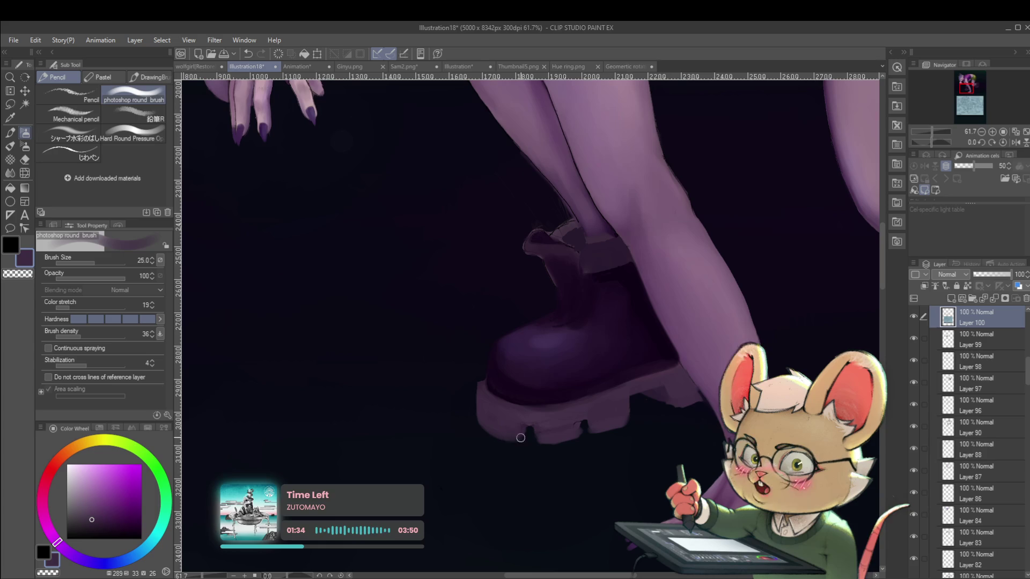
pyautogui.scroll(-5, 517, 414)
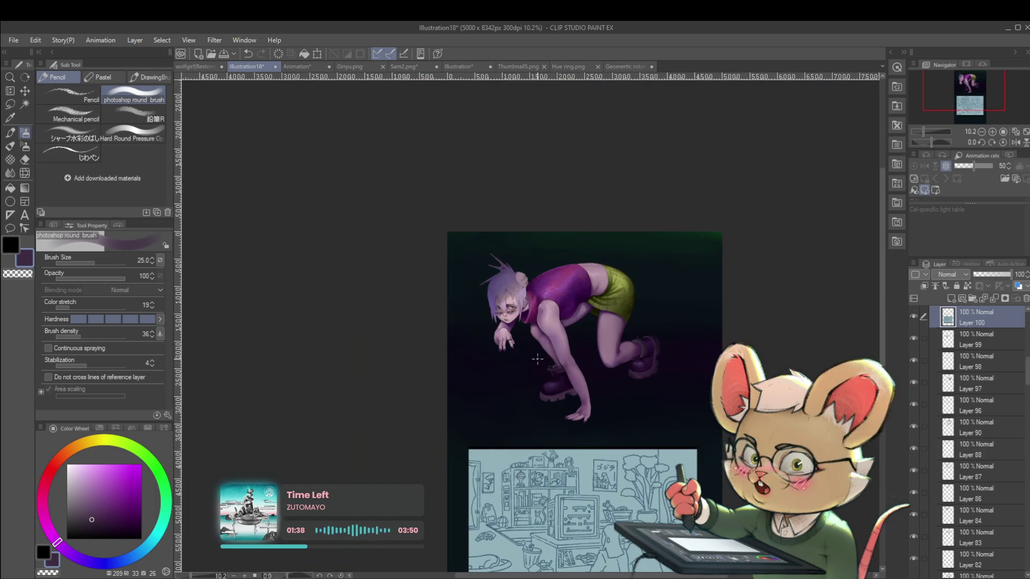
pyautogui.click(1015, 142)
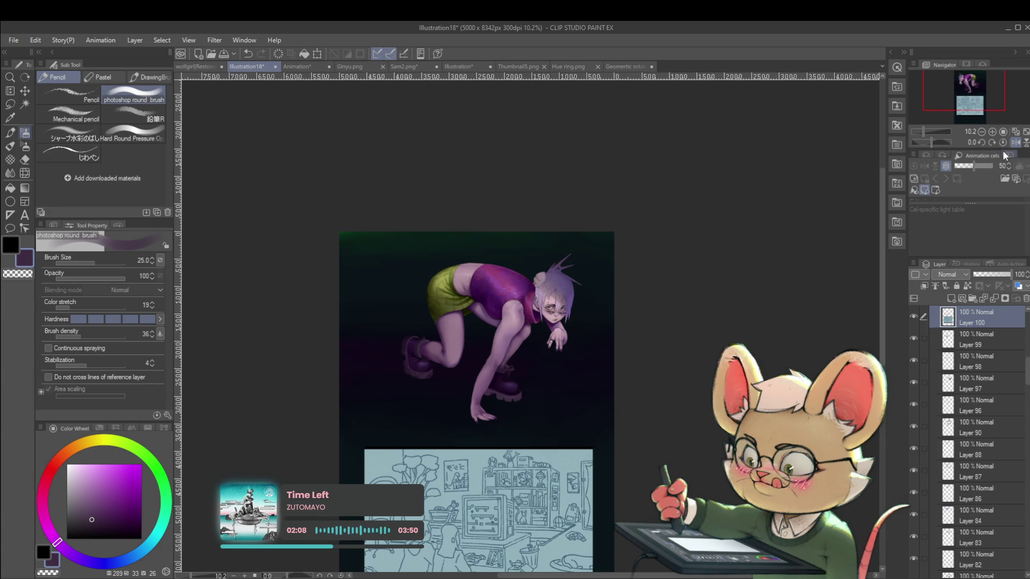
pyautogui.click(1016, 143)
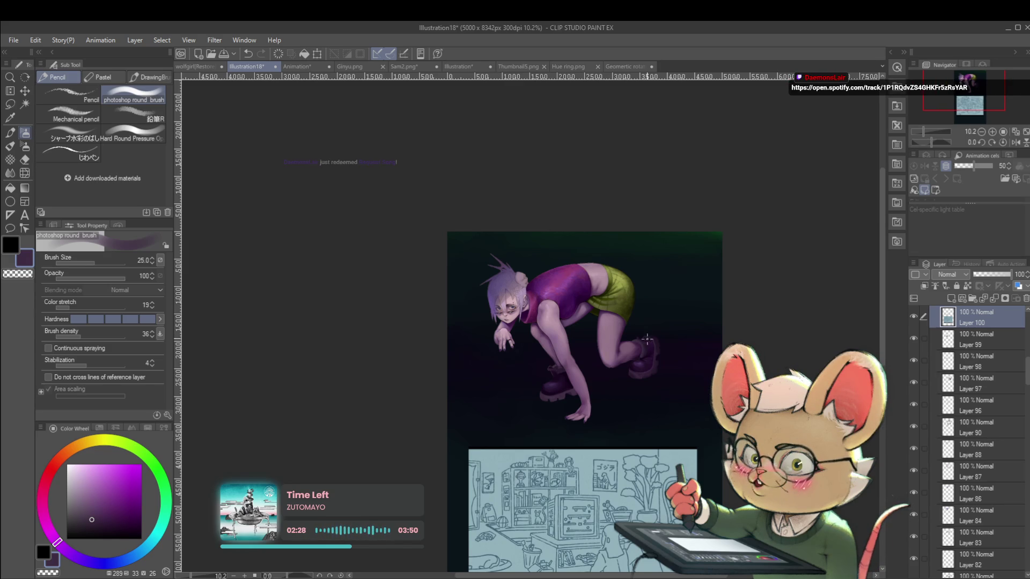
# Step: Sample the thigh skin tone and dark purples, shrinking the brush to shade deep leg shadows
pyautogui.scroll(2, 653, 325)
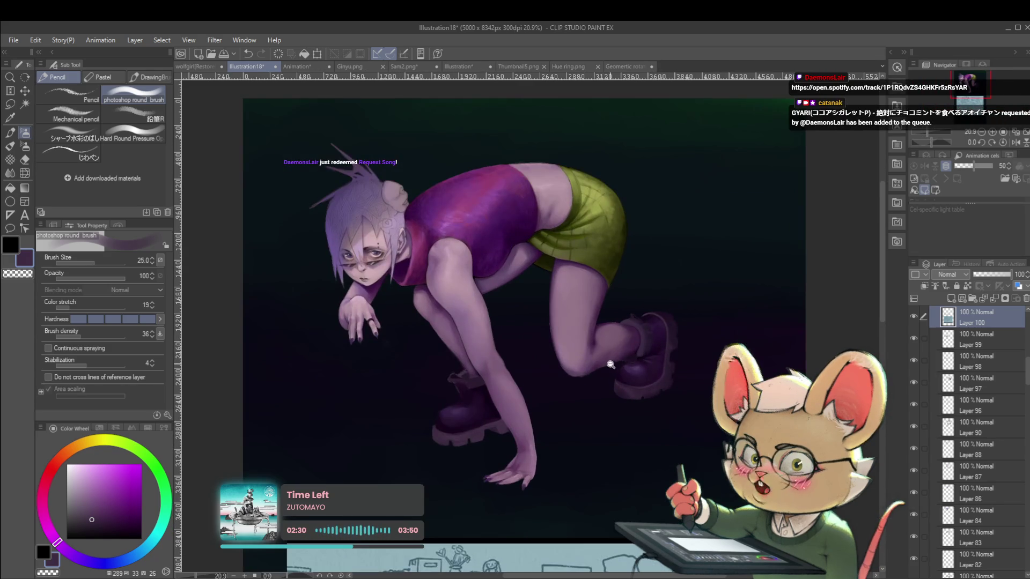
pyautogui.scroll(2, 631, 346)
pyautogui.moveTo(506, 336); pyautogui.dragTo(548, 353)
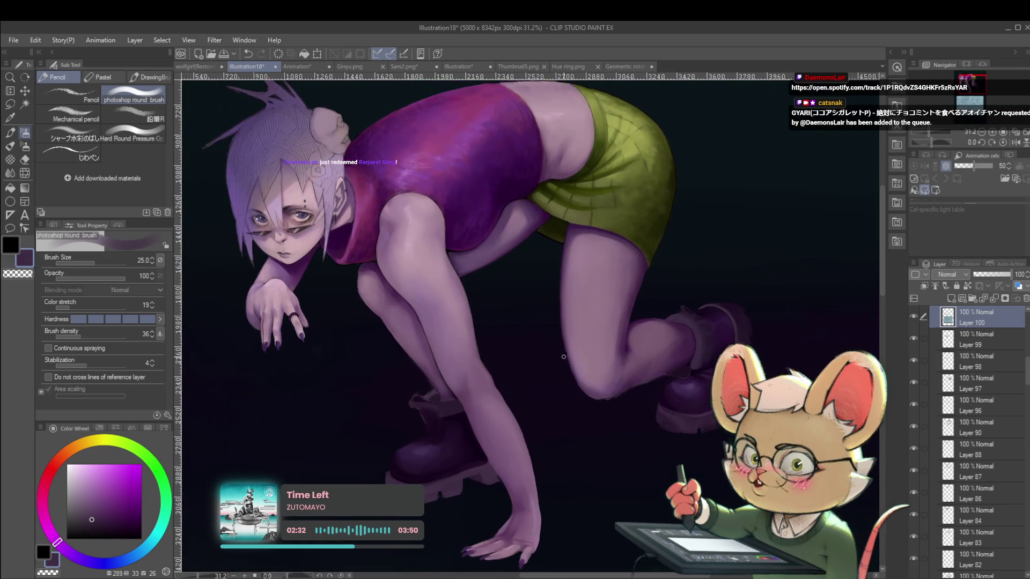
pyautogui.keyDown('alt'); pyautogui.click(374, 278); pyautogui.keyUp('alt')
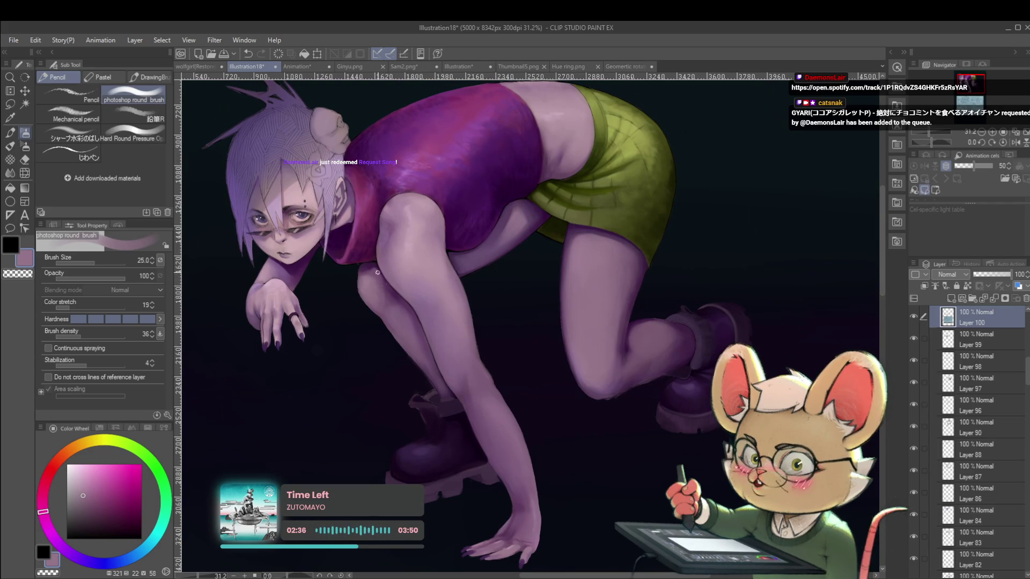
pyautogui.keyDown('alt'); pyautogui.click(376, 276); pyautogui.keyUp('alt')
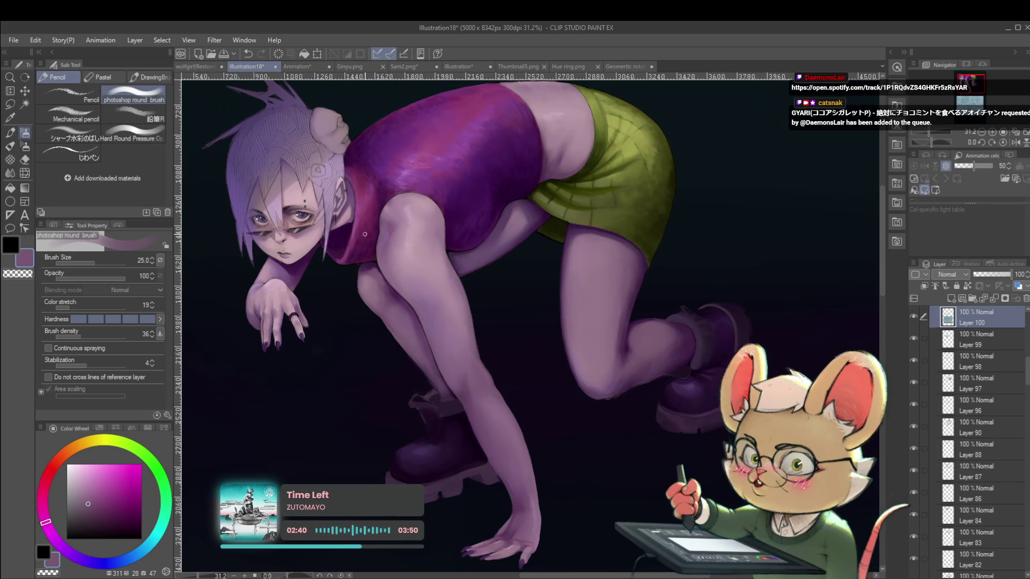
pyautogui.press('h')
pyautogui.scroll(2, 689, 254)
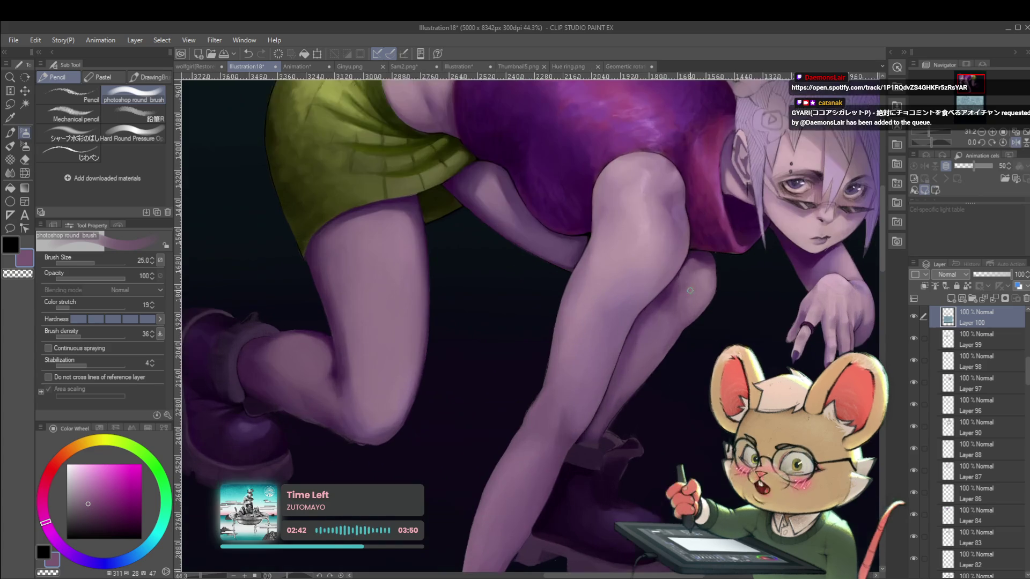
pyautogui.keyDown('alt'); pyautogui.click(691, 253); pyautogui.keyUp('alt')
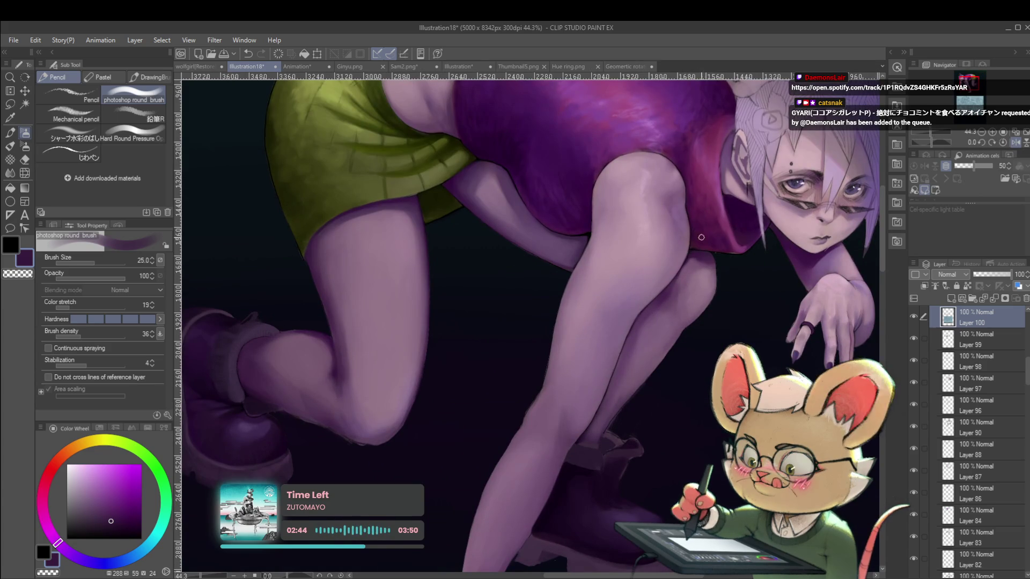
pyautogui.press('[')
pyautogui.press('[')
pyautogui.press('[')
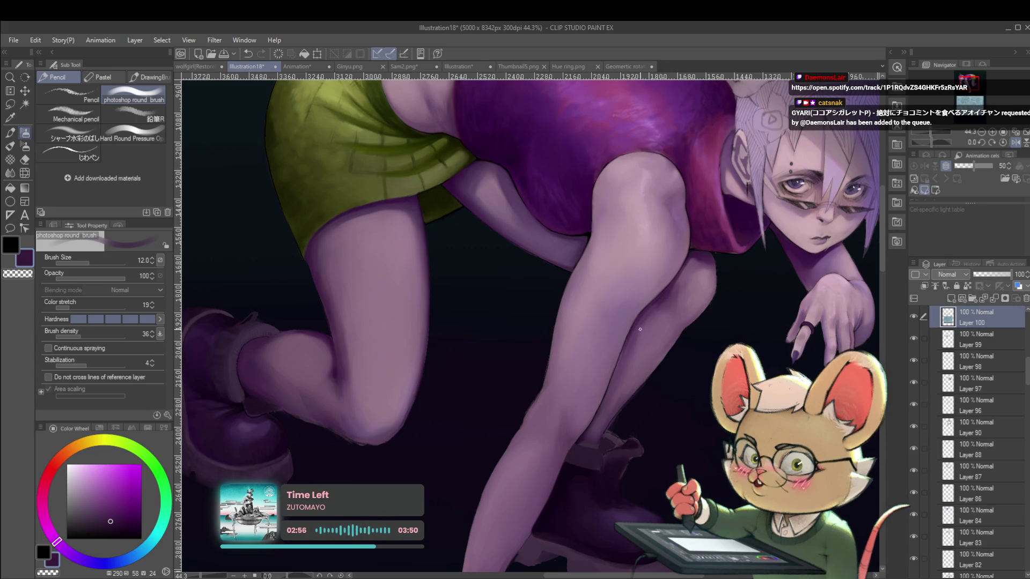
pyautogui.press('h')
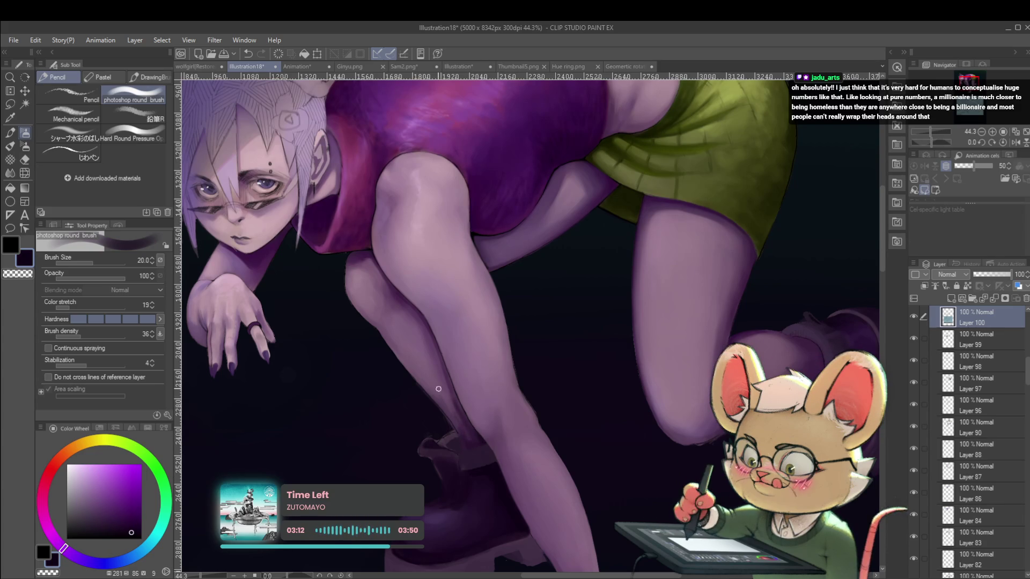
pyautogui.scroll(-5, 439, 395)
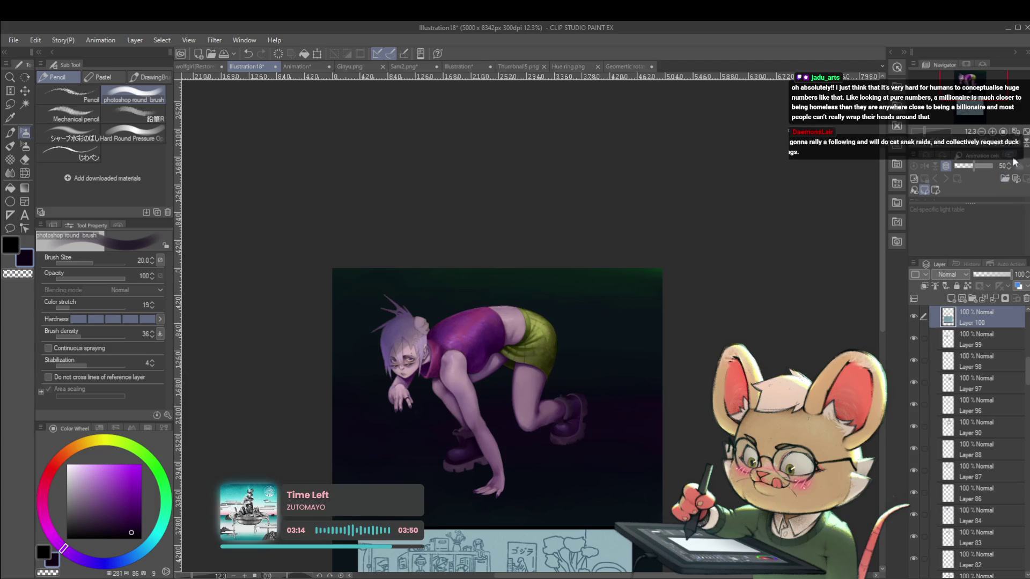
# Step: Mirror the whole figure to check it, then flip back and reposition over the legs
pyautogui.click(1002, 150)
pyautogui.scroll(5, 570, 425)
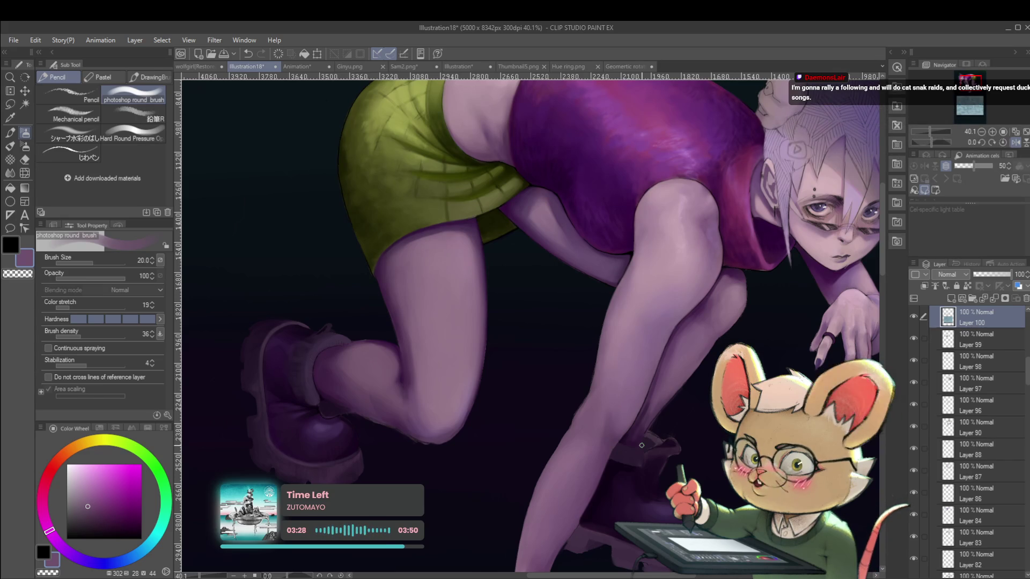
pyautogui.click(1014, 143)
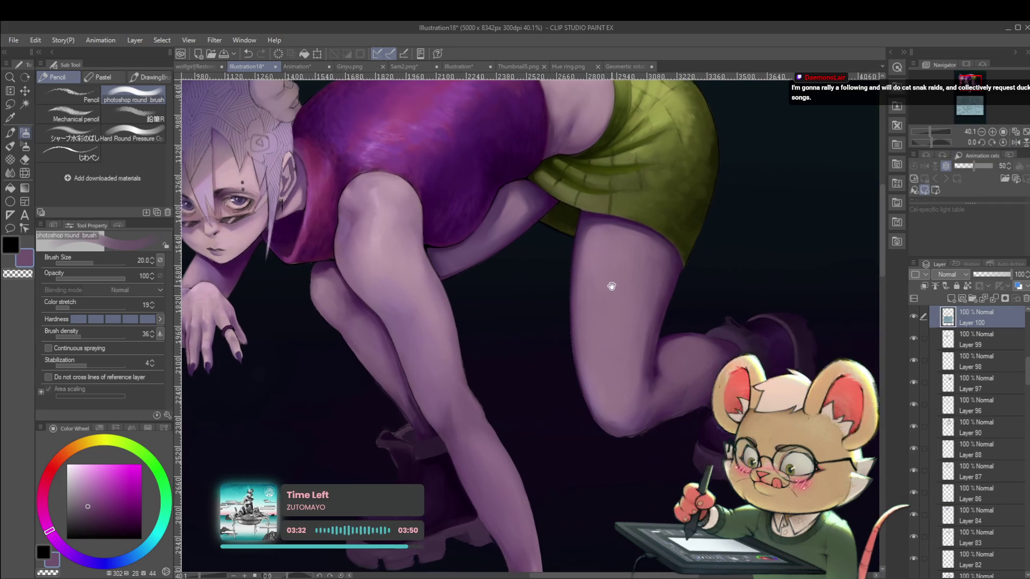
pyautogui.moveTo(610, 286); pyautogui.dragTo(648, 319)
pyautogui.moveTo(437, 421); pyautogui.dragTo(423, 389)
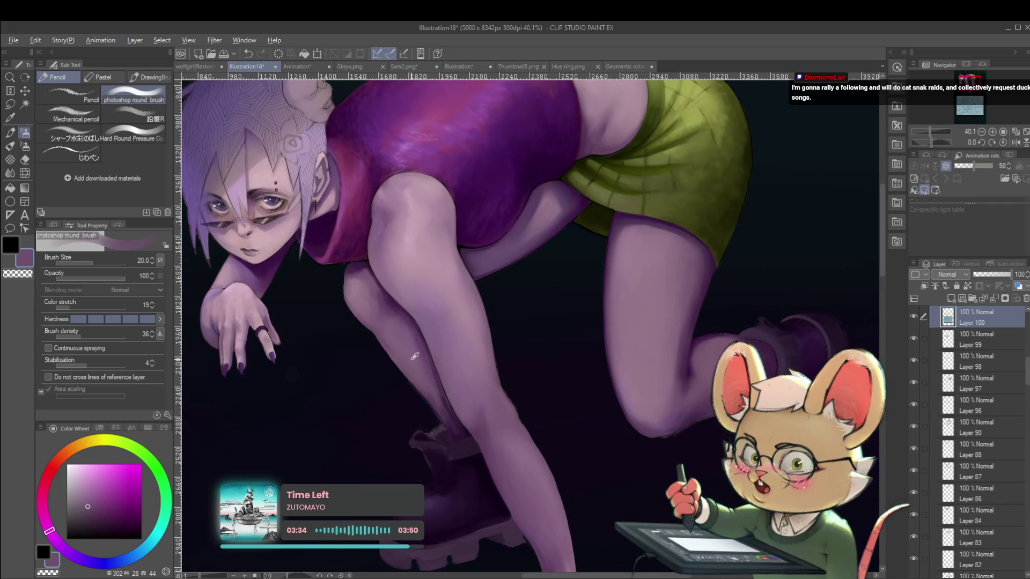
# Step: Enlarge the brush to 40 and alternate lighter and darker purples on the lower leg
pyautogui.keyDown('alt'); pyautogui.click(415, 377); pyautogui.keyUp('alt')
pyautogui.press(']')
pyautogui.press(']')
pyautogui.press(']')
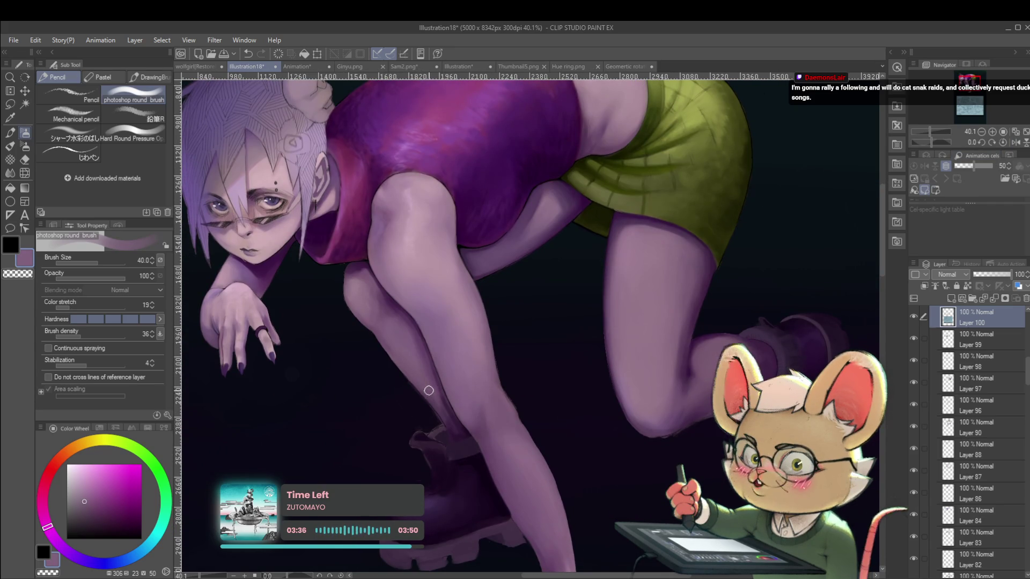
pyautogui.scroll(1, 429, 393)
pyautogui.moveTo(442, 386); pyautogui.dragTo(416, 336)
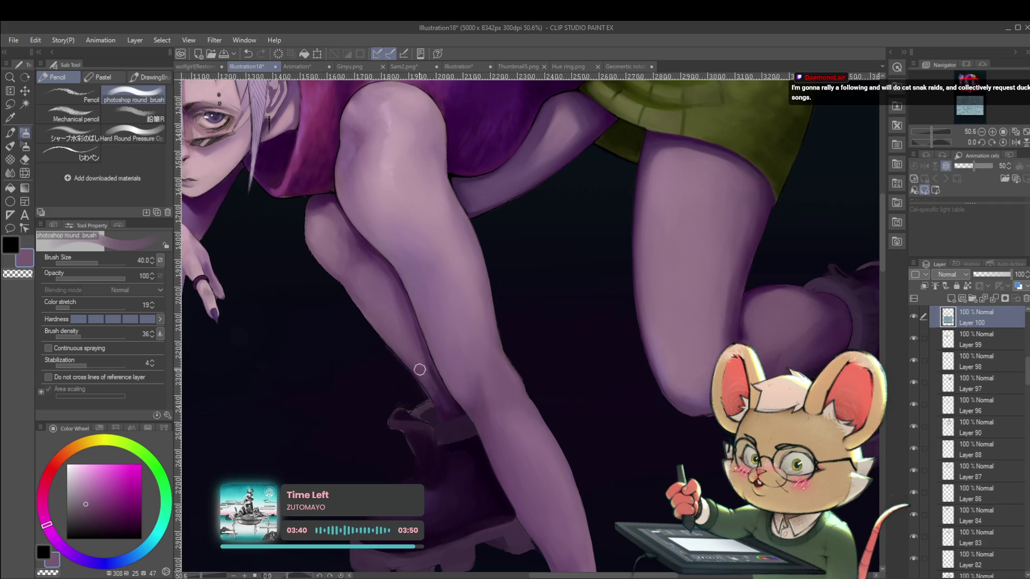
pyautogui.keyDown('alt'); pyautogui.click(440, 391); pyautogui.keyUp('alt')
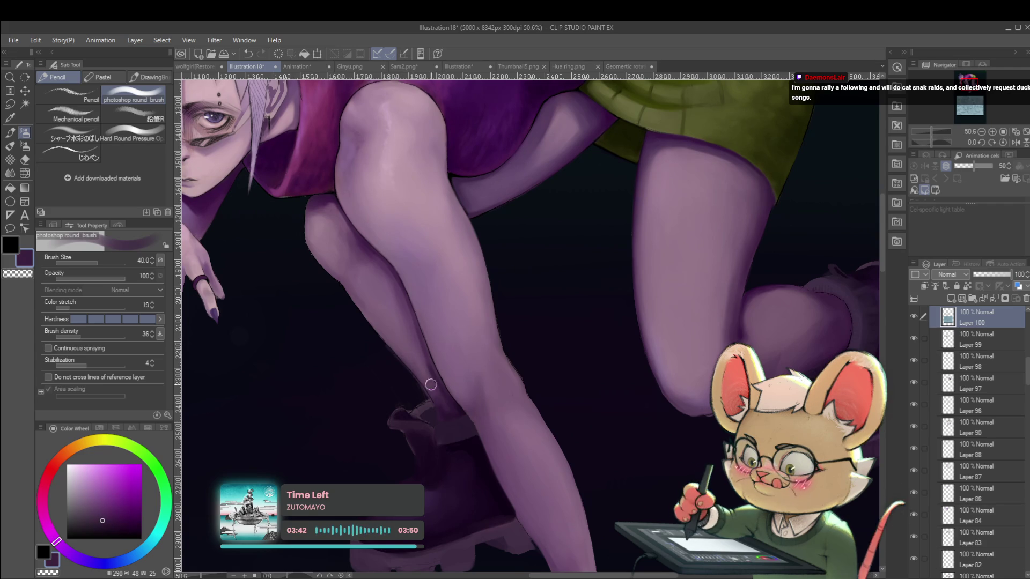
pyautogui.keyDown('alt'); pyautogui.click(409, 338); pyautogui.keyUp('alt')
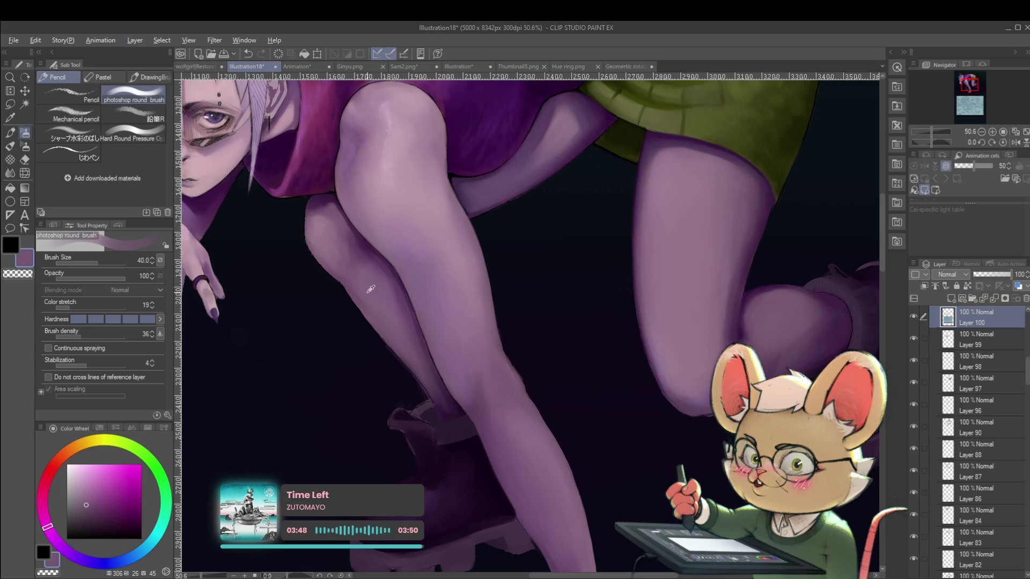
pyautogui.keyDown('alt'); pyautogui.click(402, 315); pyautogui.keyUp('alt')
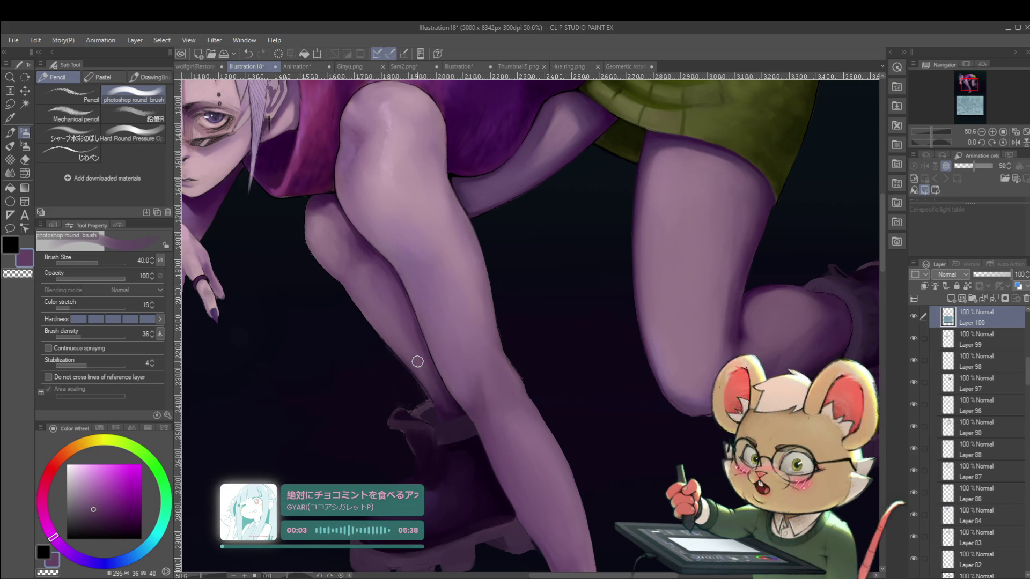
pyautogui.scroll(-1, 416, 352)
pyautogui.click(1015, 143)
pyautogui.scroll(3, 724, 287)
pyautogui.press(']')
pyautogui.press(']')
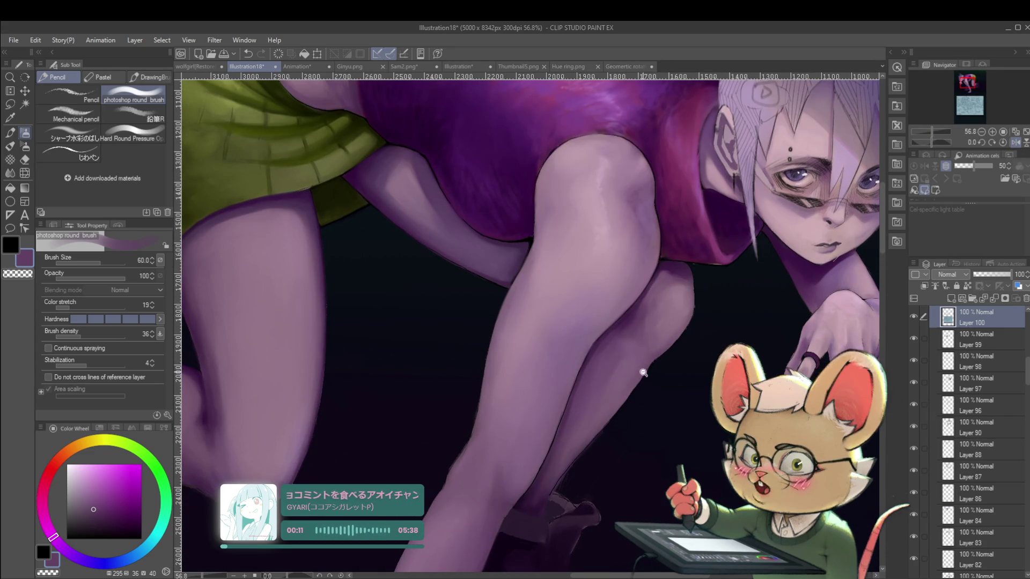
pyautogui.scroll(-4, 659, 327)
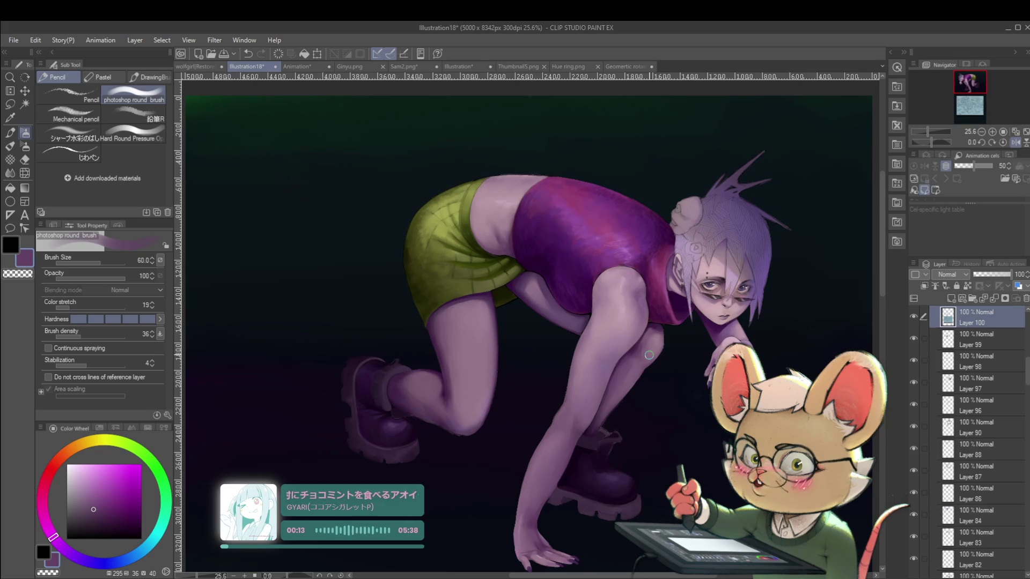
# Step: Flip back, sample skin and hip tones, shrink the brush to 30, and pick a light pinkish mauve
pyautogui.press('h')
pyautogui.scroll(3, 538, 319)
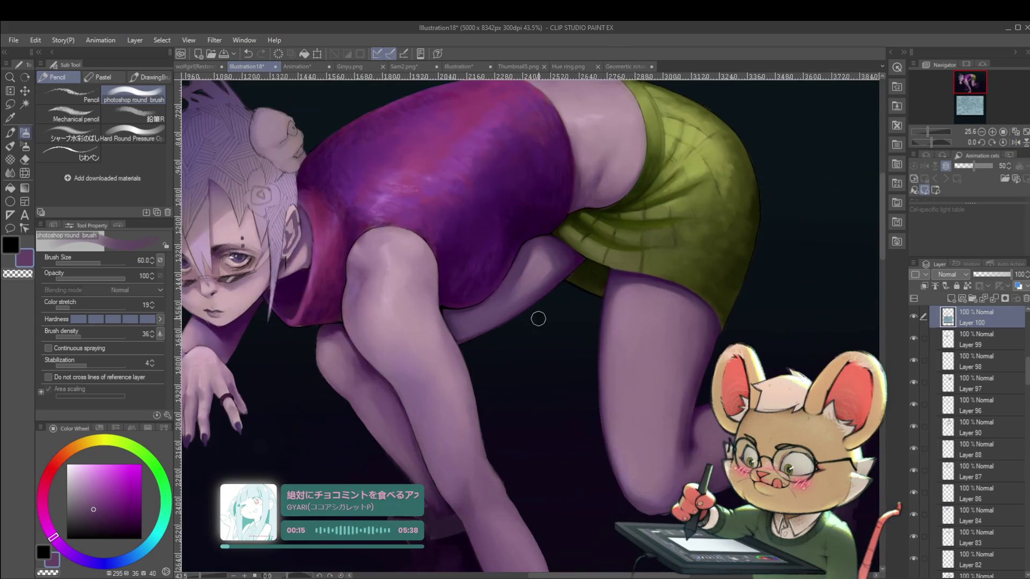
pyautogui.keyDown('alt'); pyautogui.click(364, 401); pyautogui.keyUp('alt')
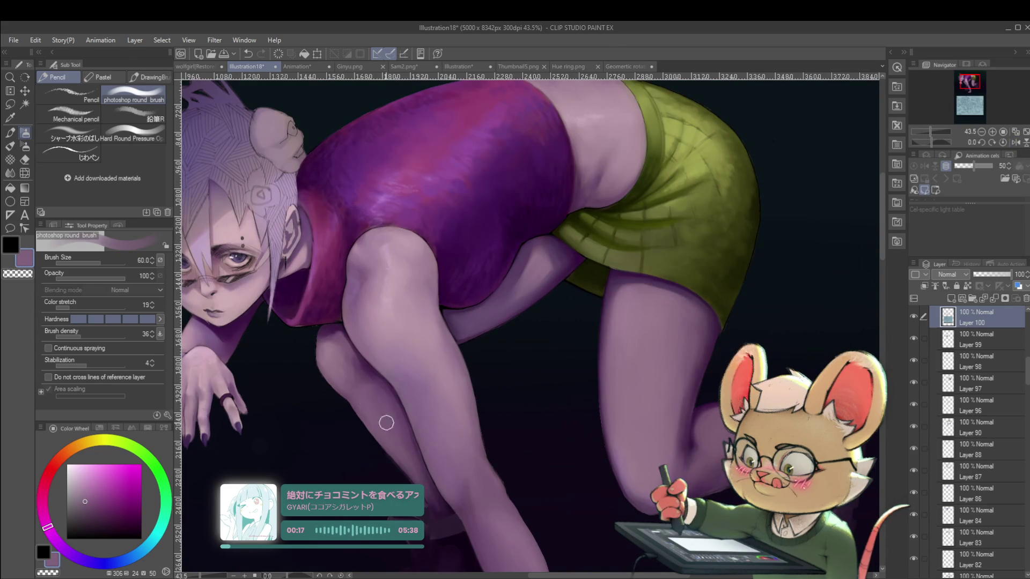
pyautogui.scroll(-5, 386, 399)
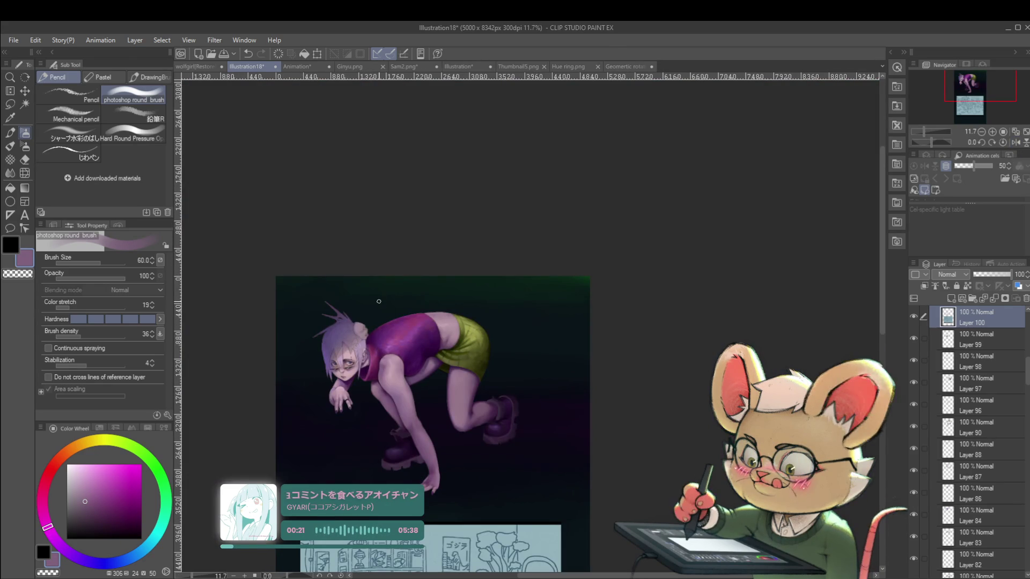
pyautogui.scroll(3, 411, 383)
pyautogui.keyDown('alt'); pyautogui.click(457, 336); pyautogui.keyUp('alt')
pyautogui.scroll(1, 376, 397)
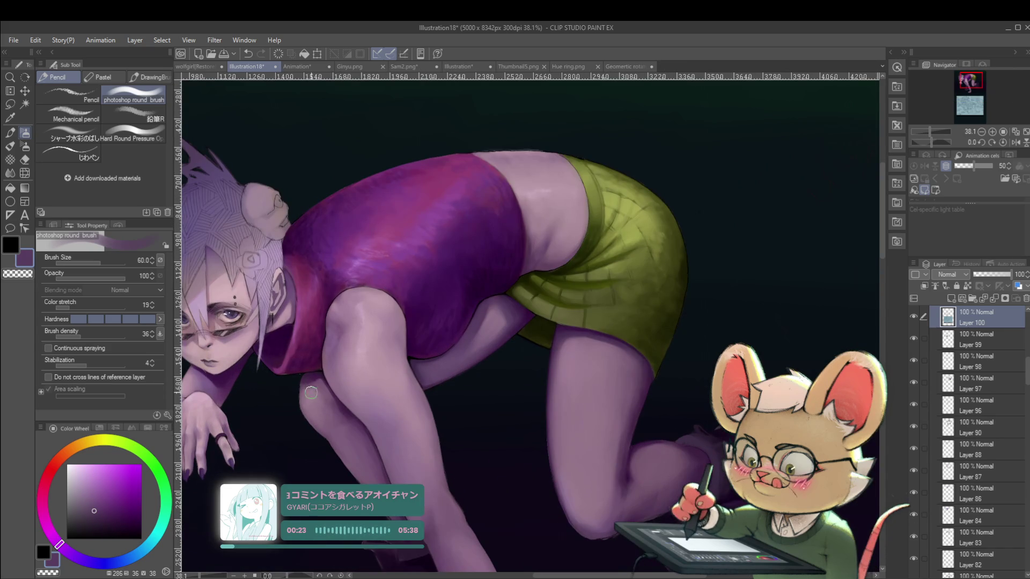
pyautogui.press('[')
pyautogui.press('[')
pyautogui.press('[')
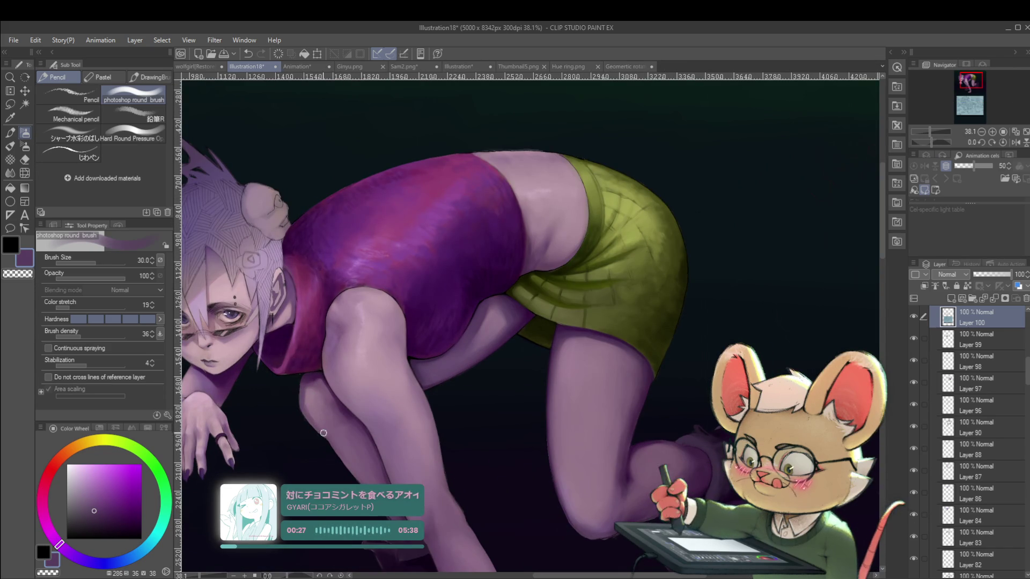
pyautogui.keyDown('alt'); pyautogui.click(346, 455); pyautogui.keyUp('alt')
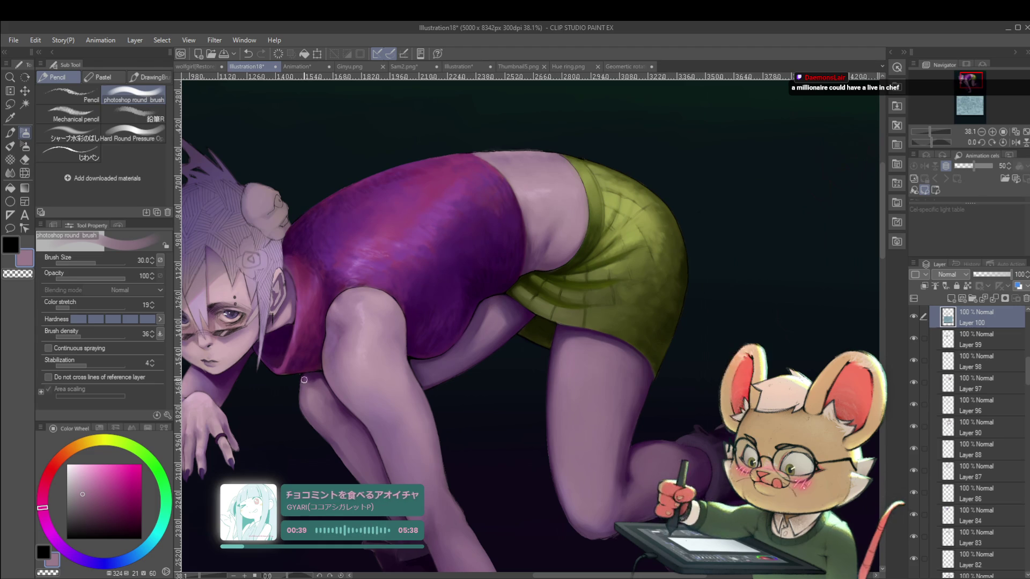
pyautogui.scroll(-5, 322, 375)
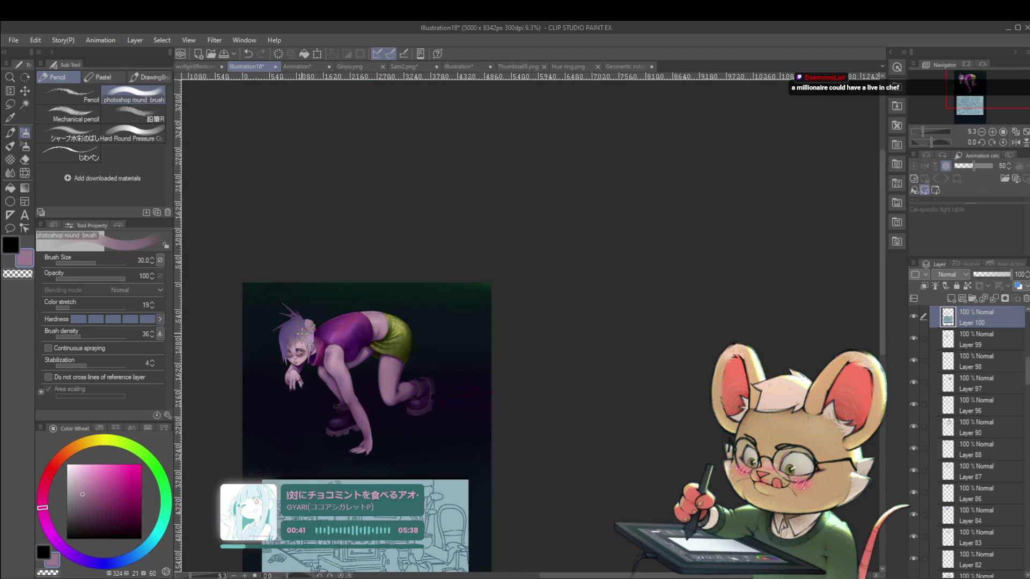
# Step: Sample a dark purple, undo the last stroke, and repaint the front shin shading
pyautogui.scroll(3, 320, 322)
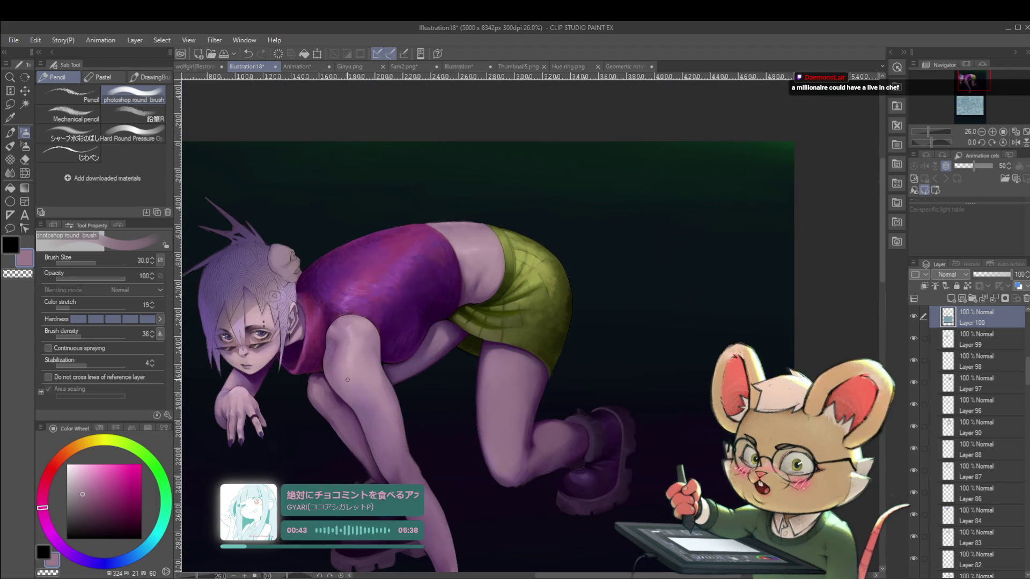
pyautogui.scroll(4, 314, 383)
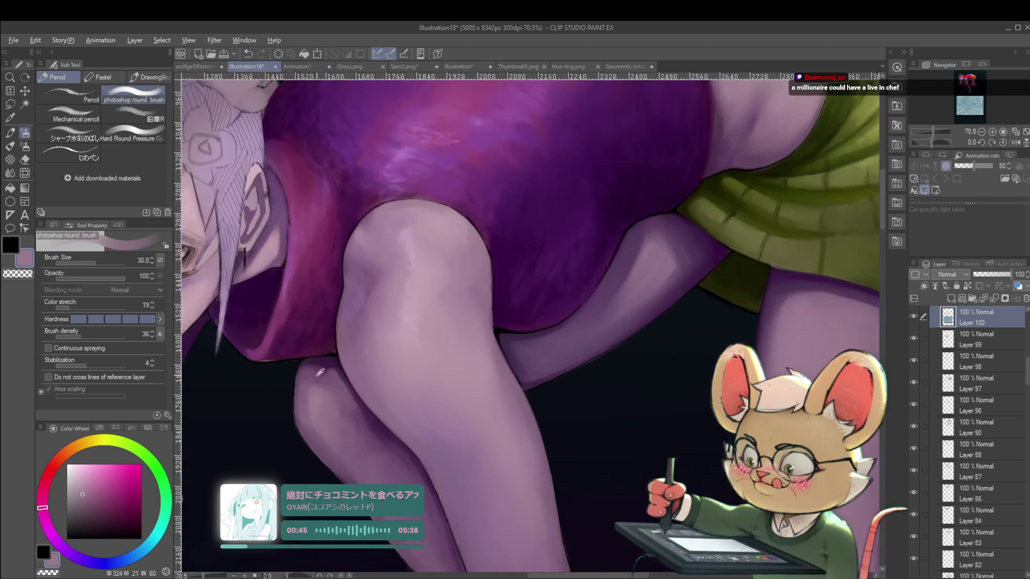
pyautogui.keyDown('alt'); pyautogui.click(314, 370); pyautogui.keyUp('alt')
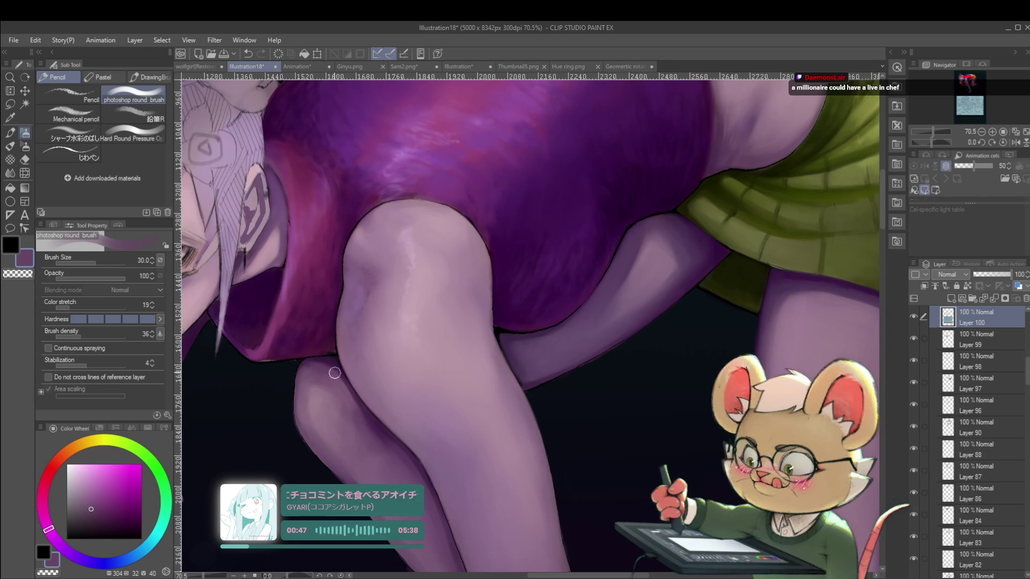
pyautogui.hotkey('ctrl', 'z')
pyautogui.moveTo(311, 370); pyautogui.dragTo(329, 375)
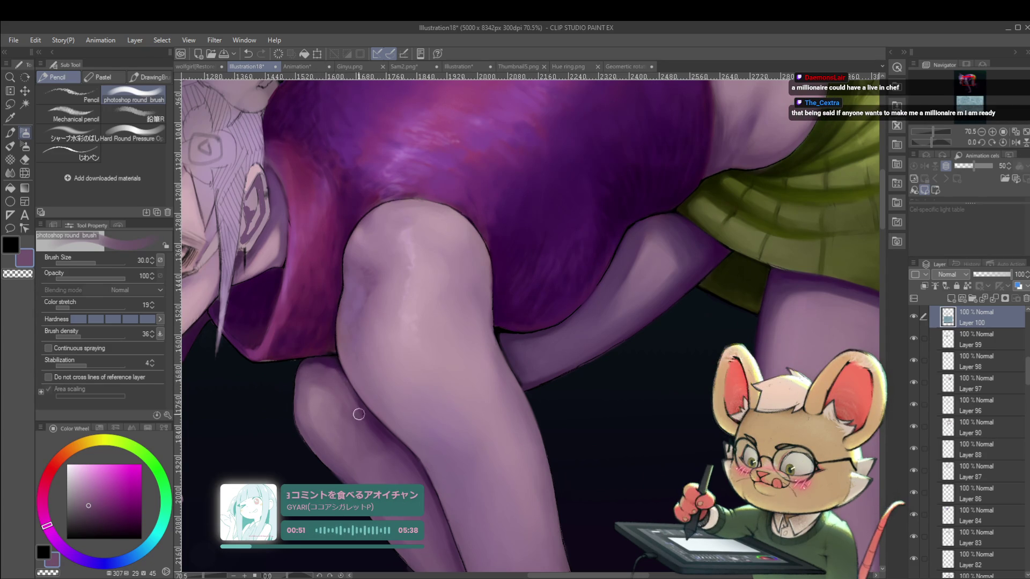
pyautogui.scroll(-5, 351, 397)
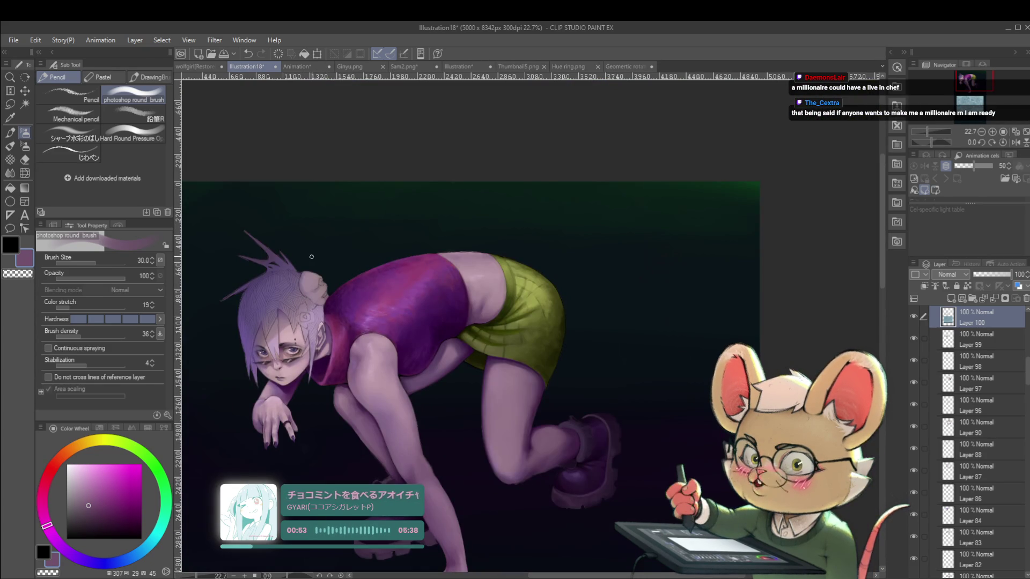
# Step: Mirror the canvas to check the shin, flip back, and pick a deeper purple
pyautogui.click(1015, 143)
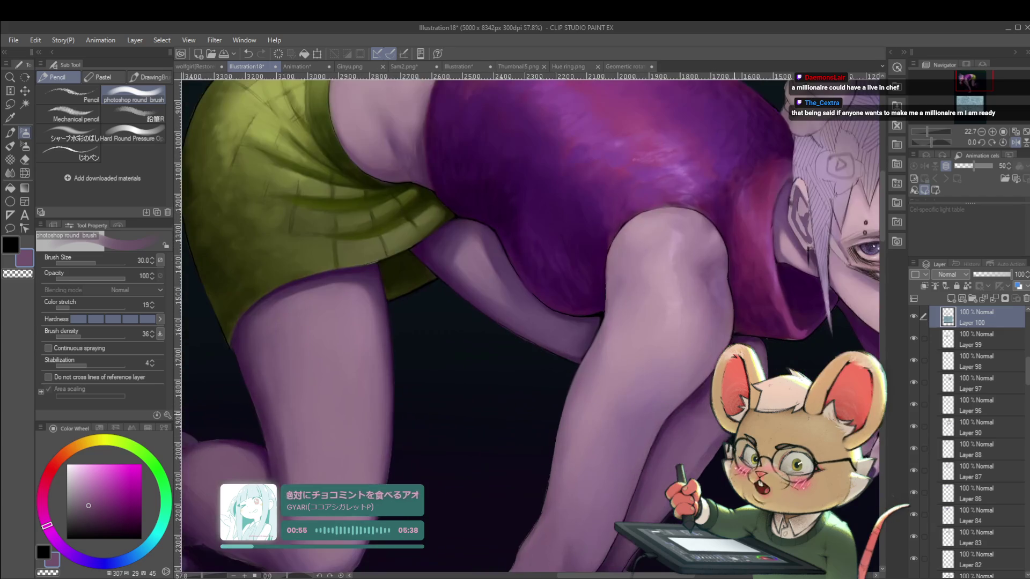
pyautogui.scroll(5, 694, 439)
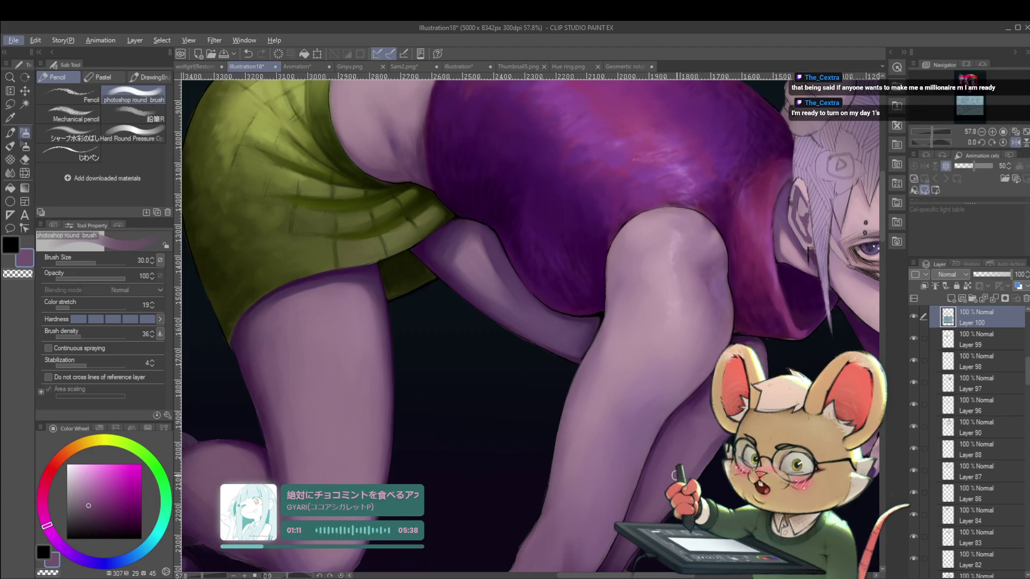
pyautogui.click(1015, 142)
pyautogui.scroll(-2, 366, 309)
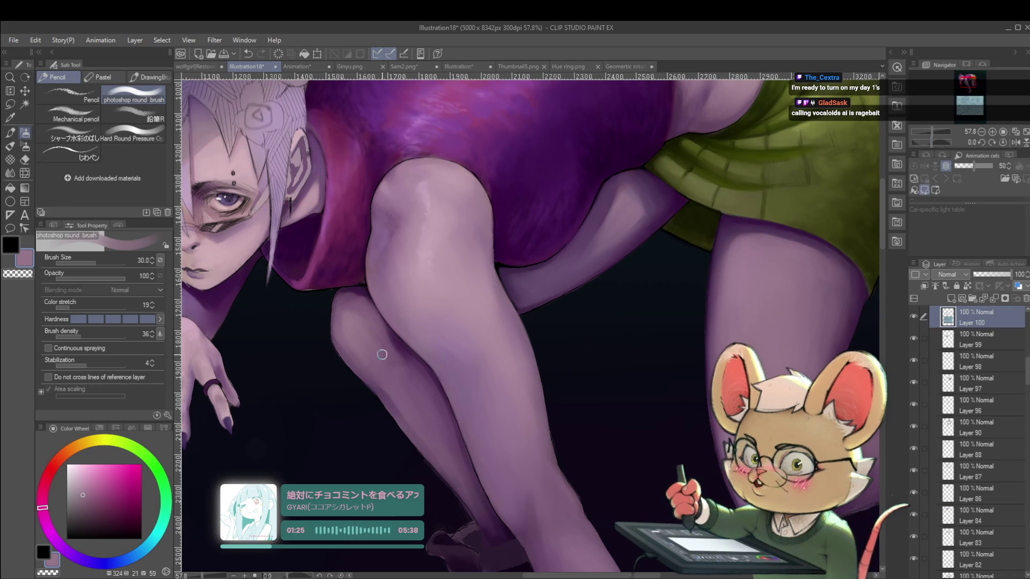
pyautogui.keyDown('alt'); pyautogui.click(413, 364); pyautogui.keyUp('alt')
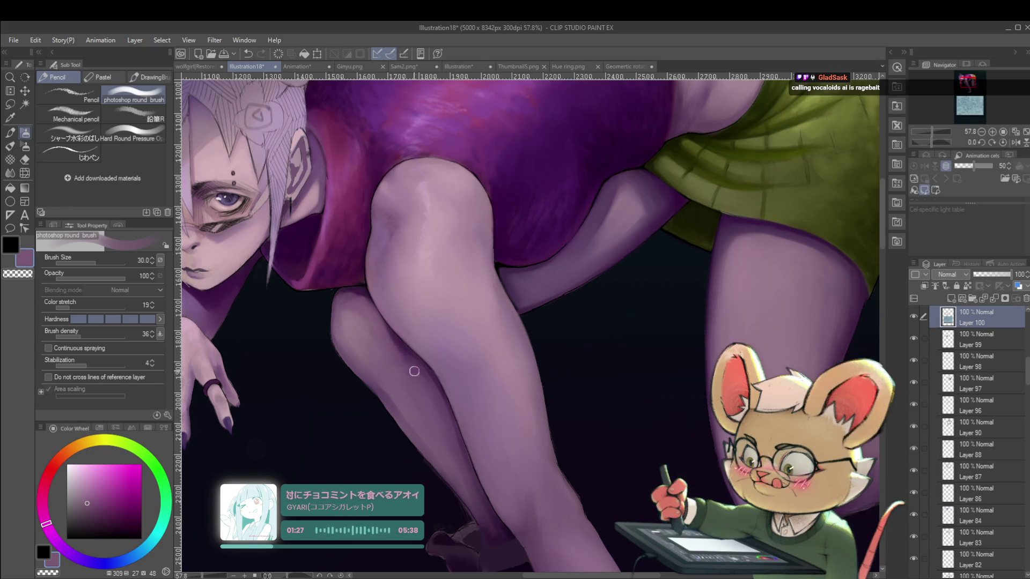
pyautogui.keyDown('alt'); pyautogui.click(402, 347); pyautogui.keyUp('alt')
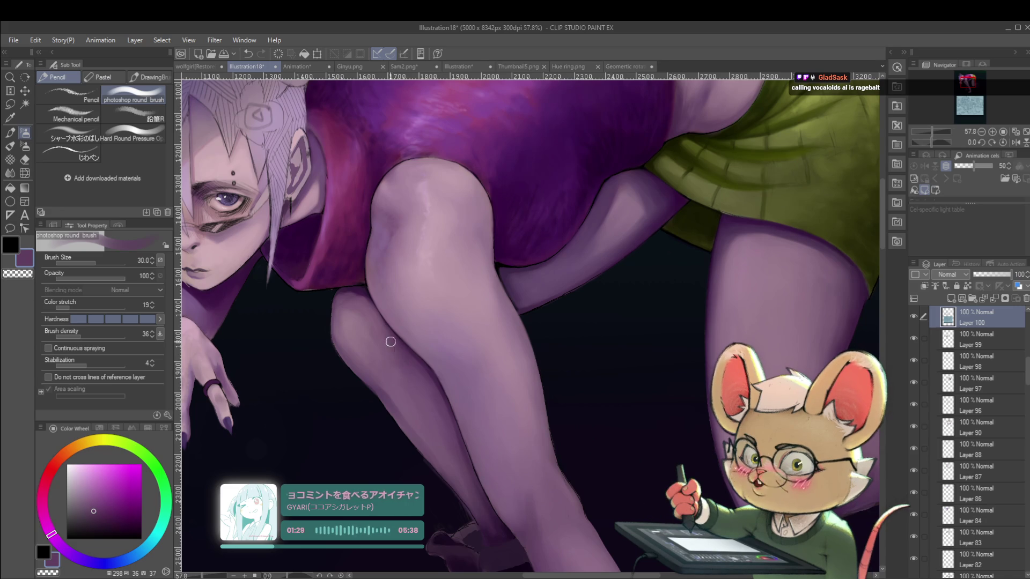
pyautogui.scroll(-5, 387, 360)
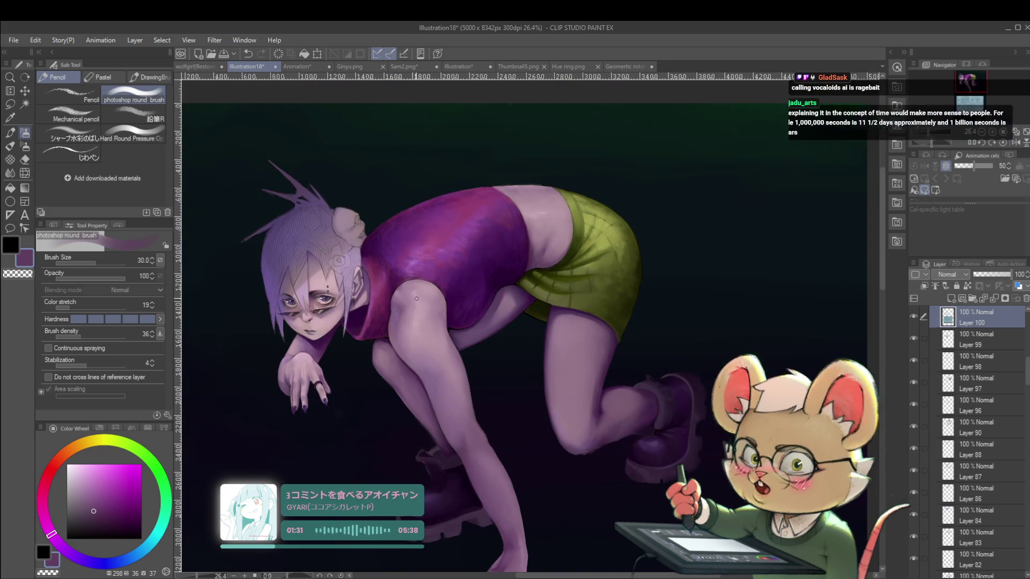
# Step: Pick a lighter mauve skin tone and mirror the canvas view horizontally
pyautogui.scroll(5, 406, 357)
pyautogui.keyDown('alt'); pyautogui.click(402, 377); pyautogui.keyUp('alt')
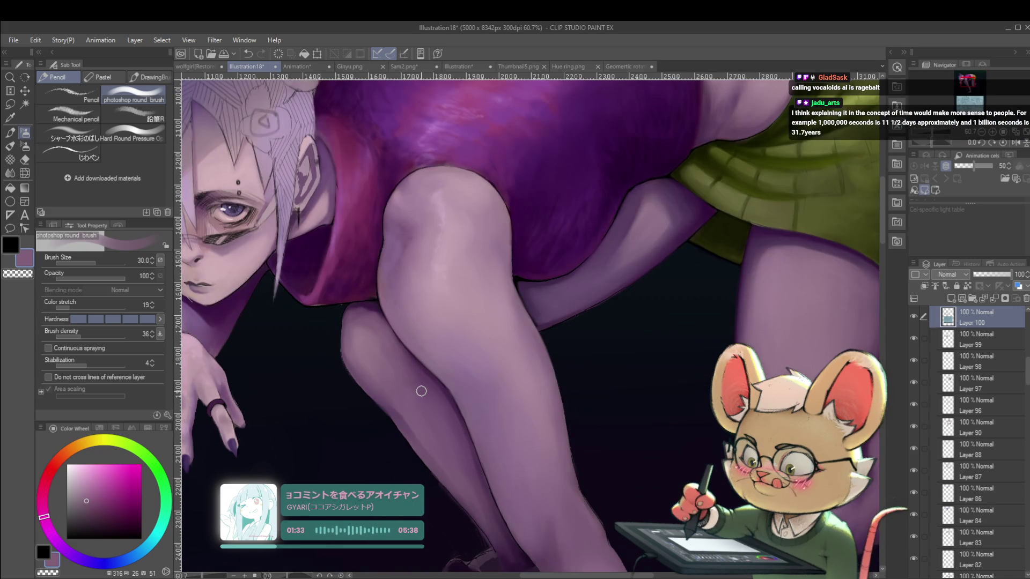
pyautogui.scroll(-2, 421, 391)
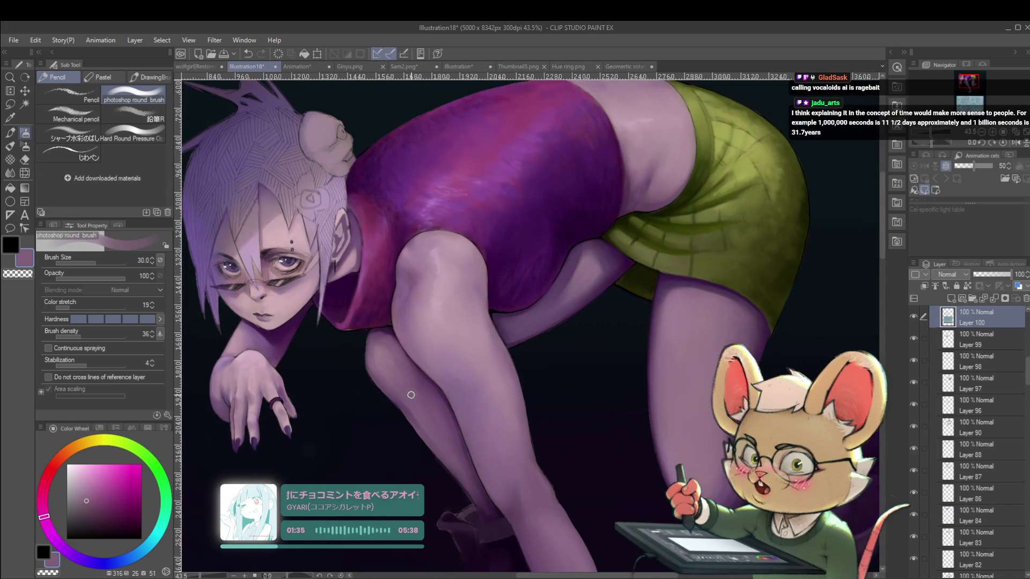
pyautogui.click(1017, 144)
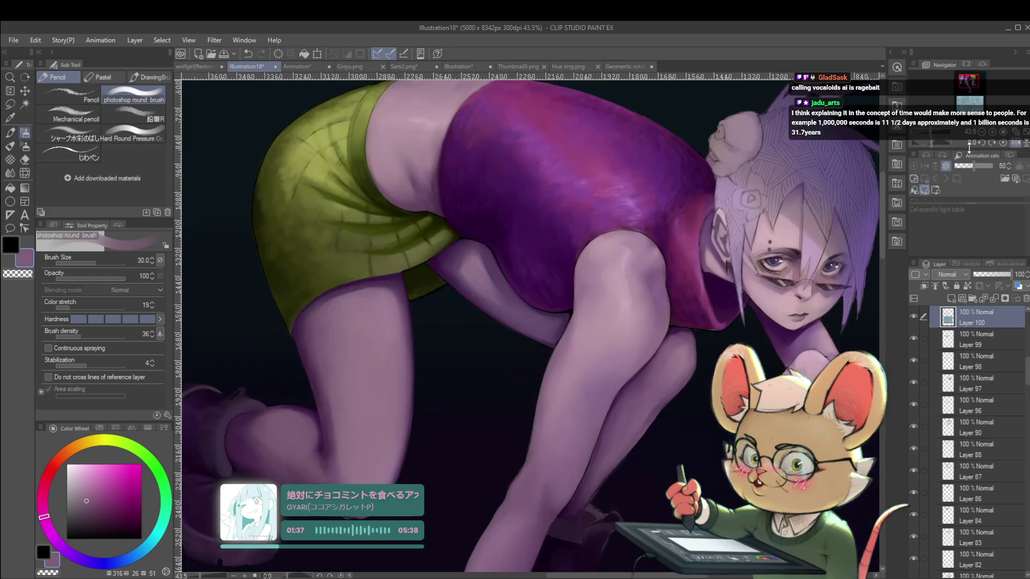
# Step: Bring the shorts and thigh into view and raise the brush size to 50
pyautogui.moveTo(660, 377); pyautogui.dragTo(700, 374)
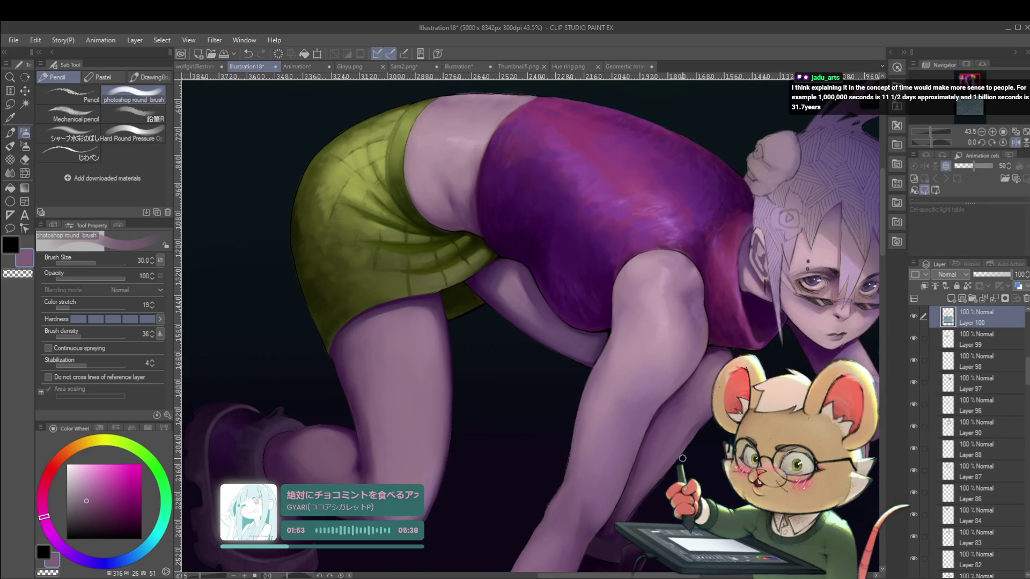
pyautogui.scroll(2, 512, 290)
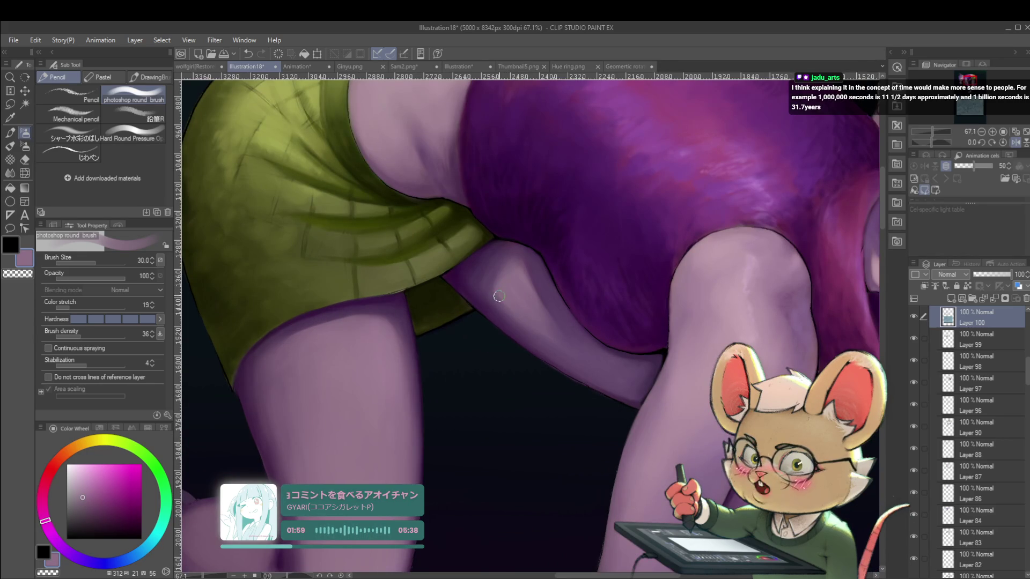
pyautogui.press(']')
pyautogui.press(']')
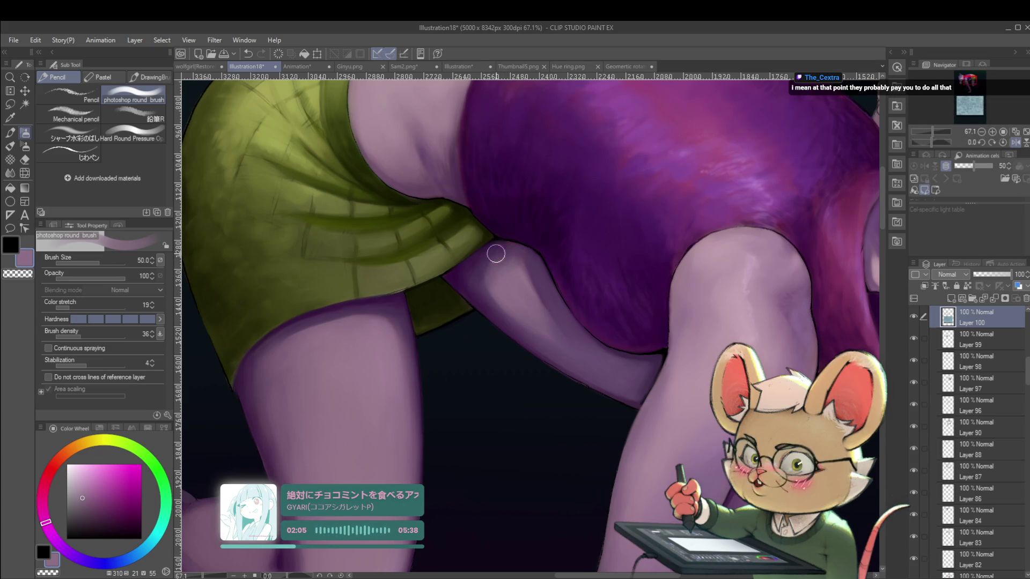
pyautogui.scroll(-5, 525, 296)
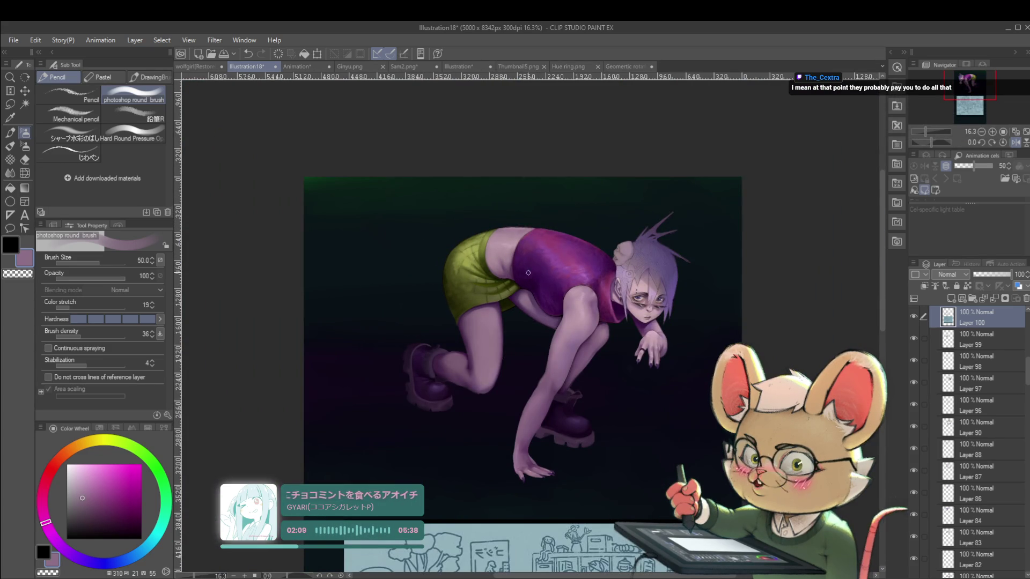
# Step: Pick a lighter pink-purple skin tone and toggle the mirrored view off and back on
pyautogui.scroll(5, 524, 270)
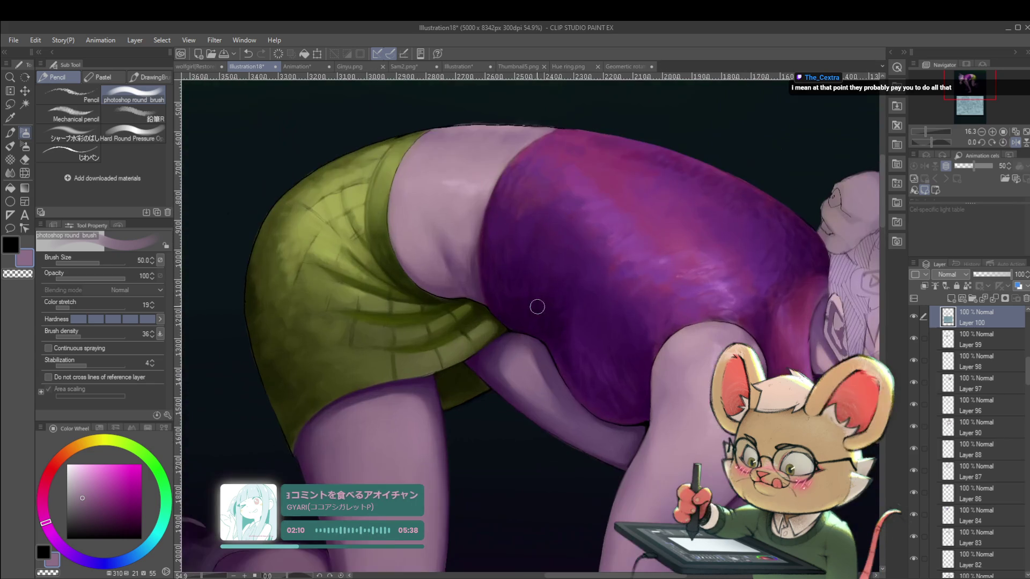
pyautogui.keyDown('alt'); pyautogui.click(512, 369); pyautogui.keyUp('alt')
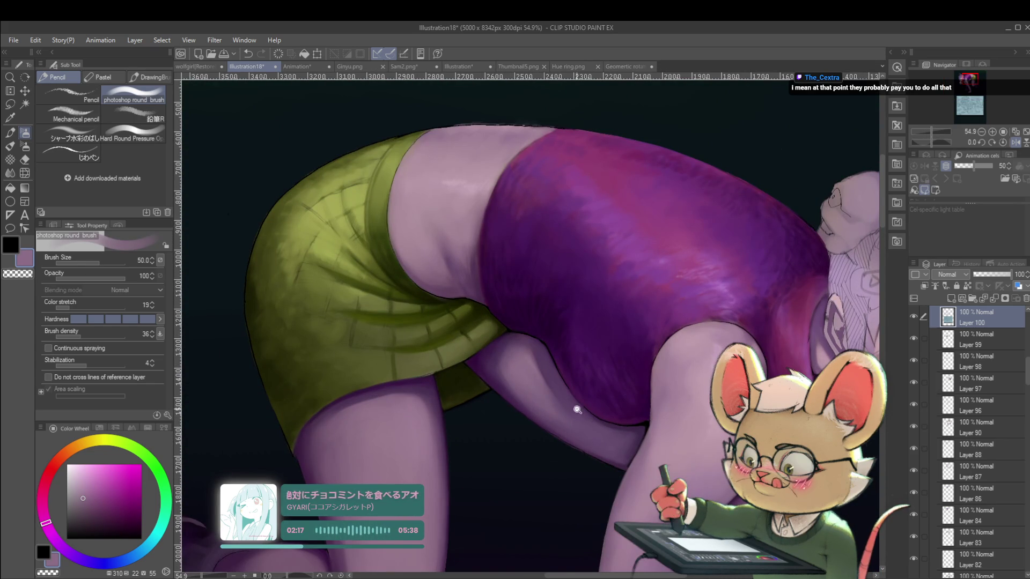
pyautogui.scroll(-5, 590, 414)
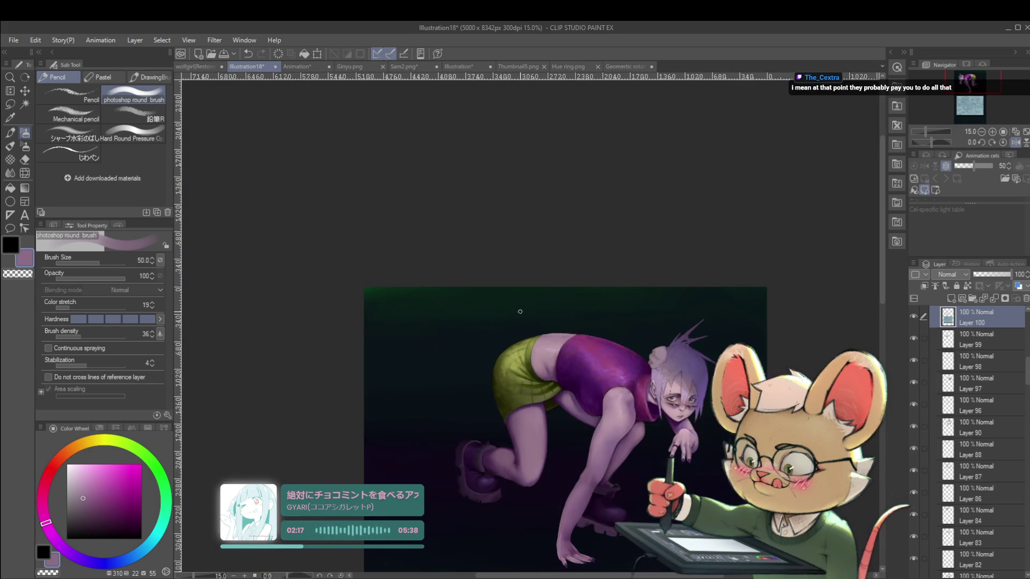
pyautogui.click(1015, 142)
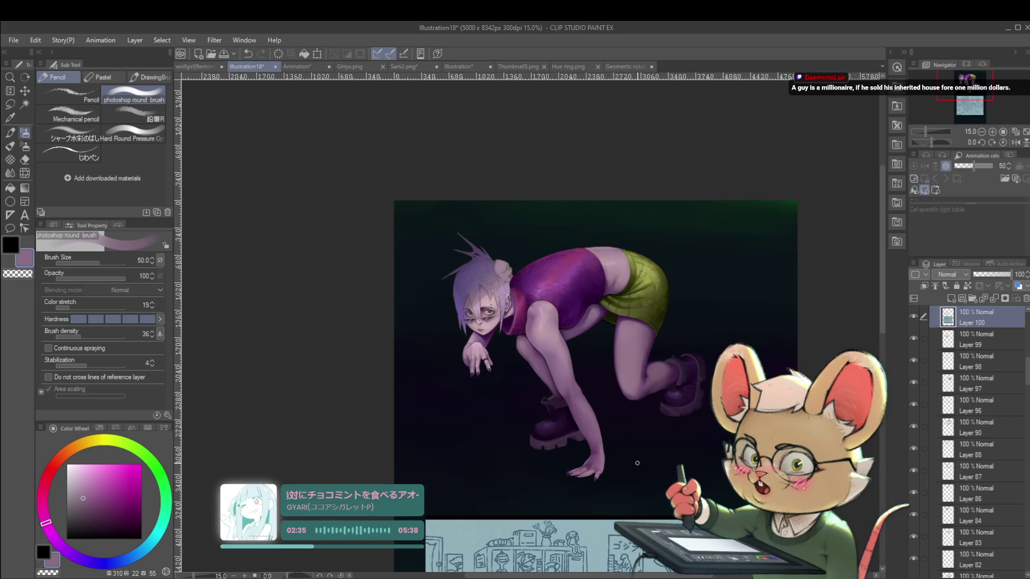
pyautogui.click(1015, 142)
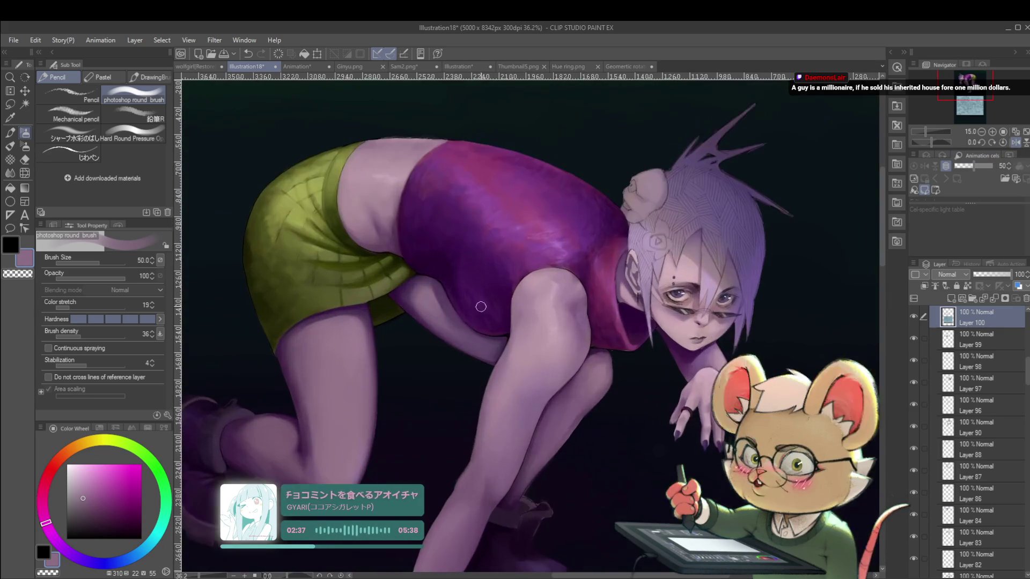
# Step: Try adjusted purple shades, undo two unwanted strokes, and return the view to normal orientation
pyautogui.scroll(3, 434, 309)
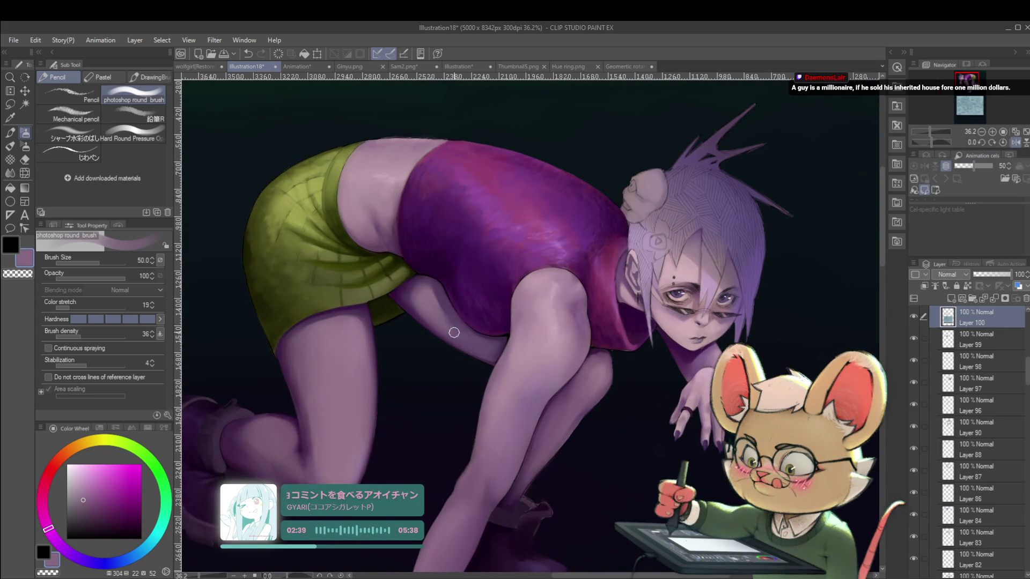
pyautogui.keyDown('alt'); pyautogui.click(491, 354); pyautogui.keyUp('alt')
pyautogui.hotkey('ctrl', 'z')
pyautogui.keyDown('alt'); pyautogui.click(486, 348); pyautogui.keyUp('alt')
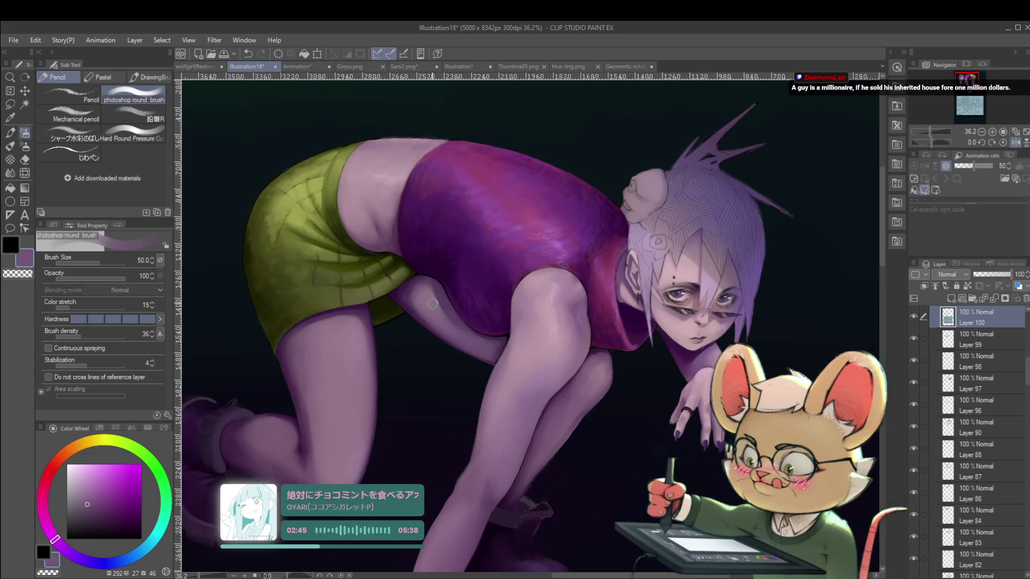
pyautogui.scroll(-4, 424, 297)
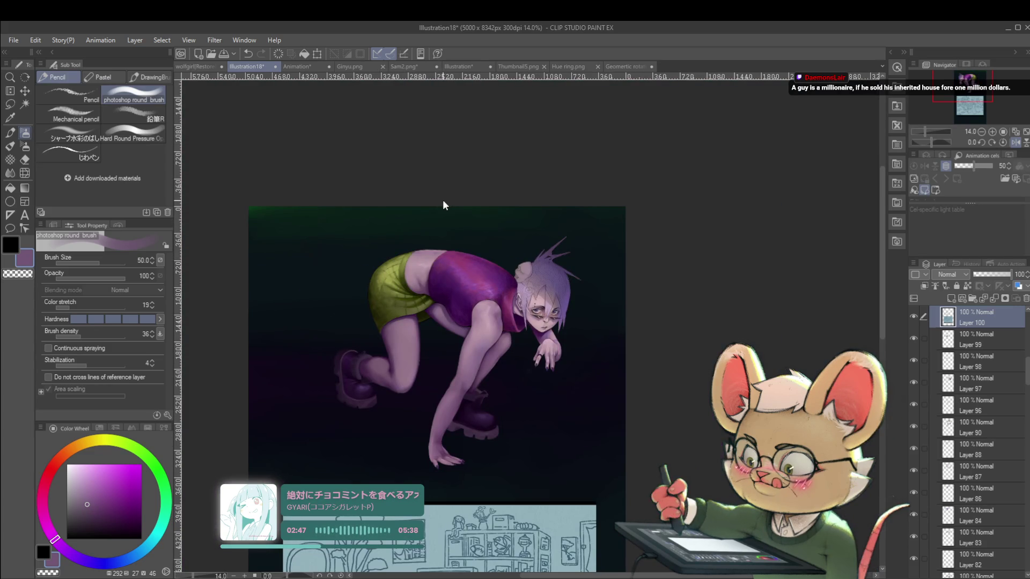
pyautogui.hotkey('ctrl', 'z')
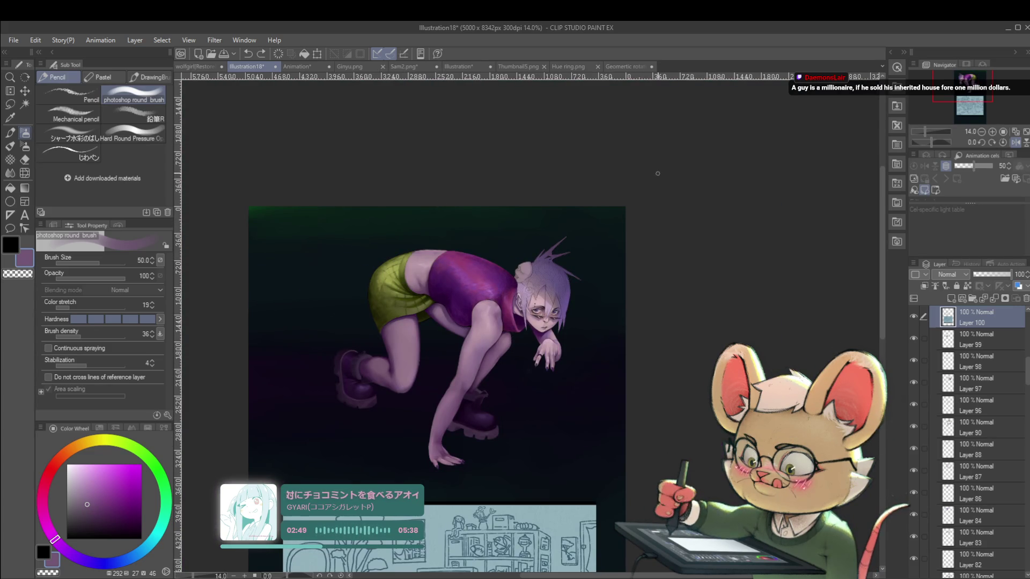
pyautogui.click(1000, 143)
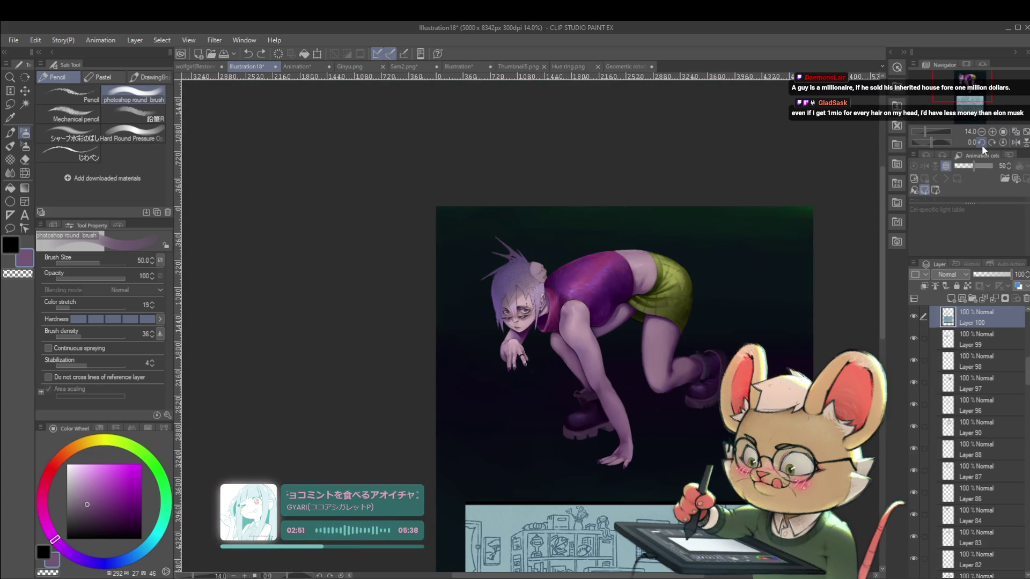
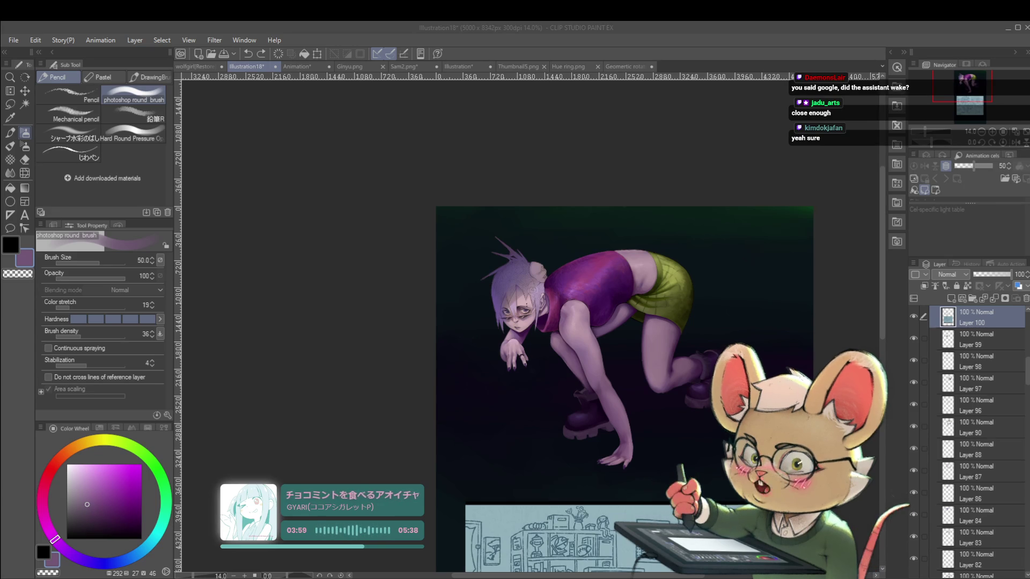
# Step: Zoom in on the crouching girl, sample the lighter skin tone, and enlarge the brush to 70
pyautogui.hotkey('alt', 'Tab')
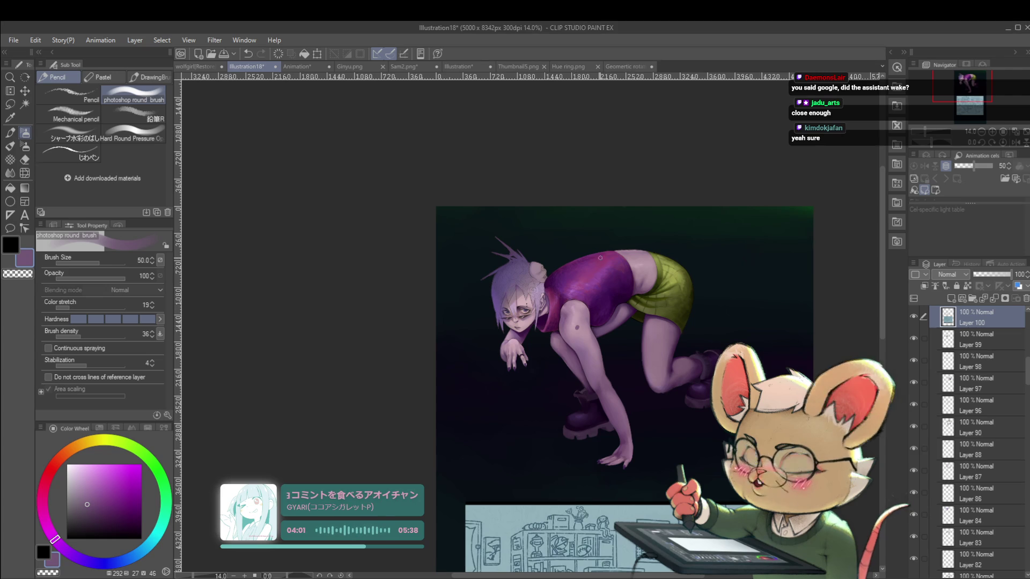
pyautogui.moveTo(570, 314); pyautogui.dragTo(625, 265)
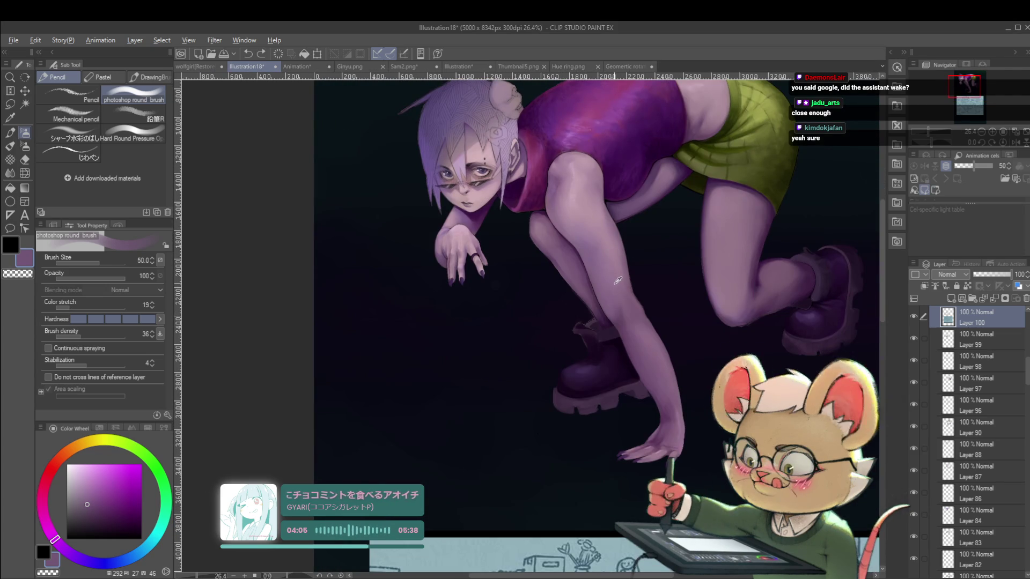
pyautogui.keyDown('alt'); pyautogui.click(623, 314); pyautogui.keyUp('alt')
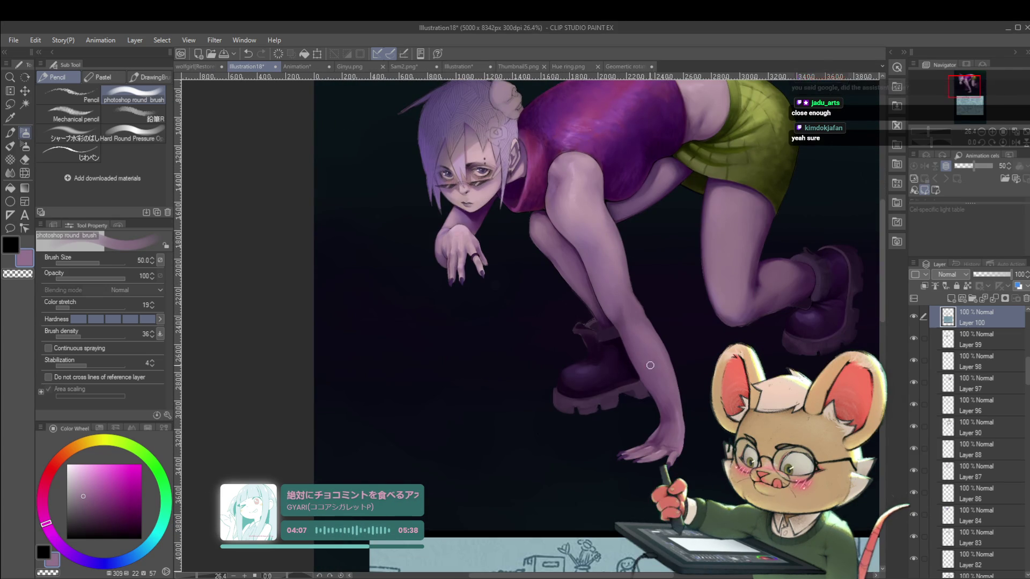
pyautogui.press(']')
pyautogui.press(']')
pyautogui.press(']')
pyautogui.press(']')
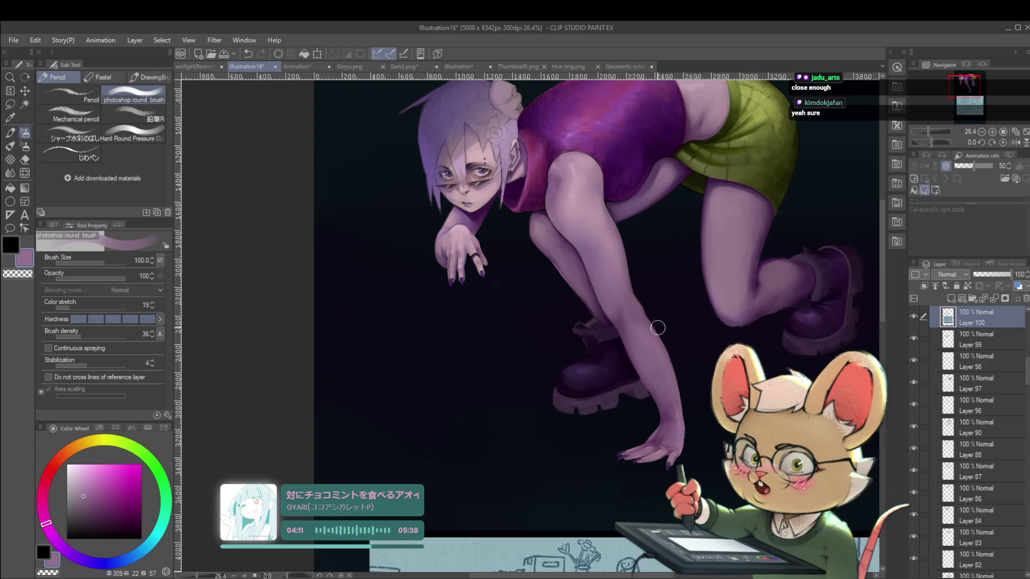
# Step: In mirrored view, sample the dark purple and a bluer dark tone, then unflip the canvas
pyautogui.click(1015, 142)
pyautogui.keyDown('alt'); pyautogui.click(438, 356); pyautogui.keyUp('alt')
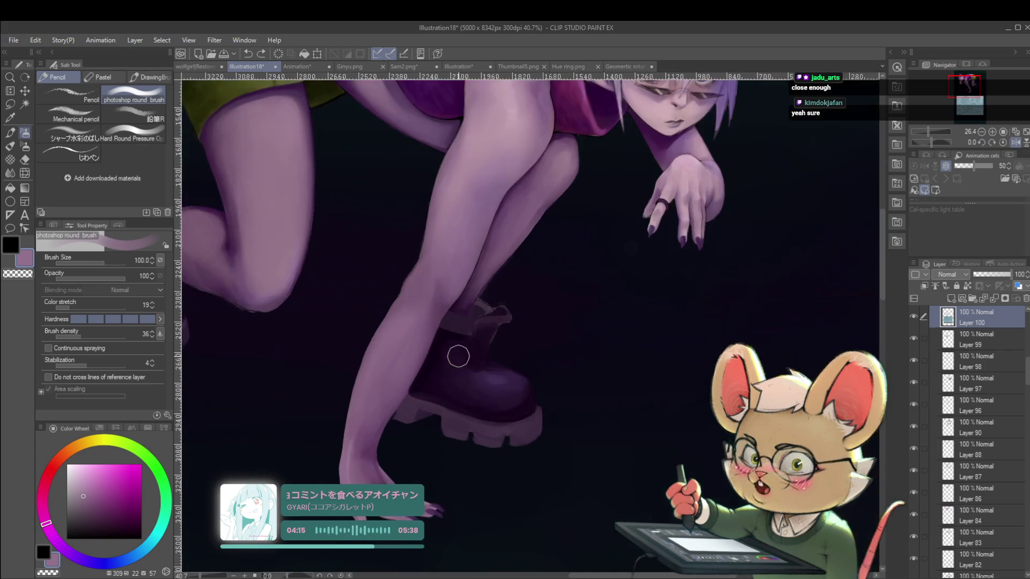
pyautogui.scroll(3, 438, 356)
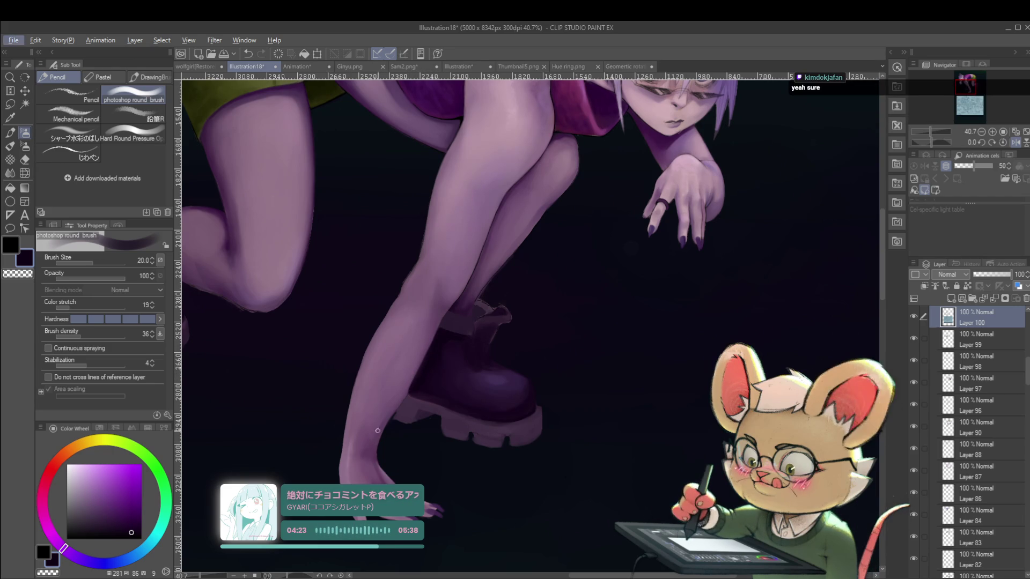
pyautogui.scroll(-5, 339, 428)
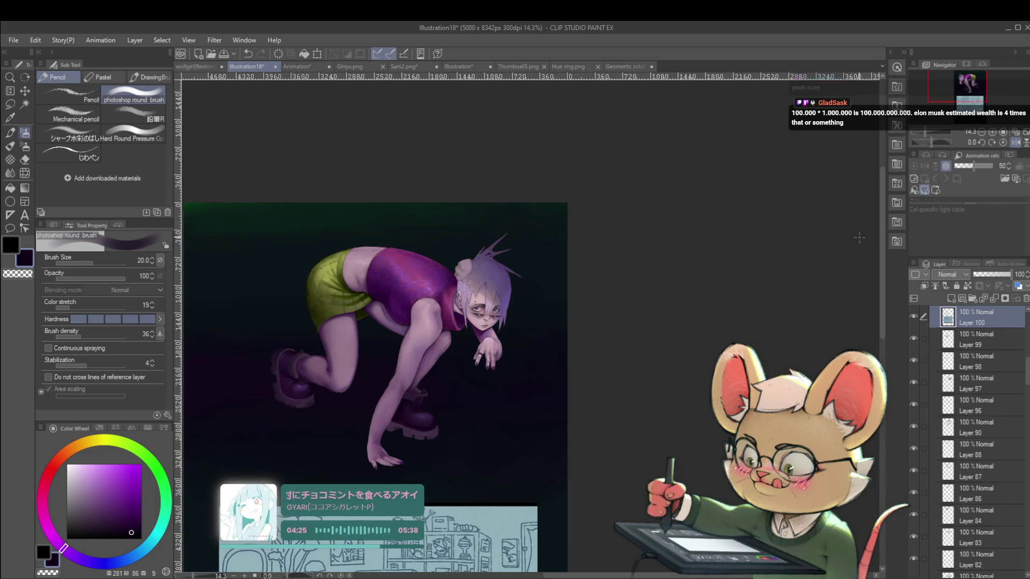
pyautogui.scroll(4, 374, 397)
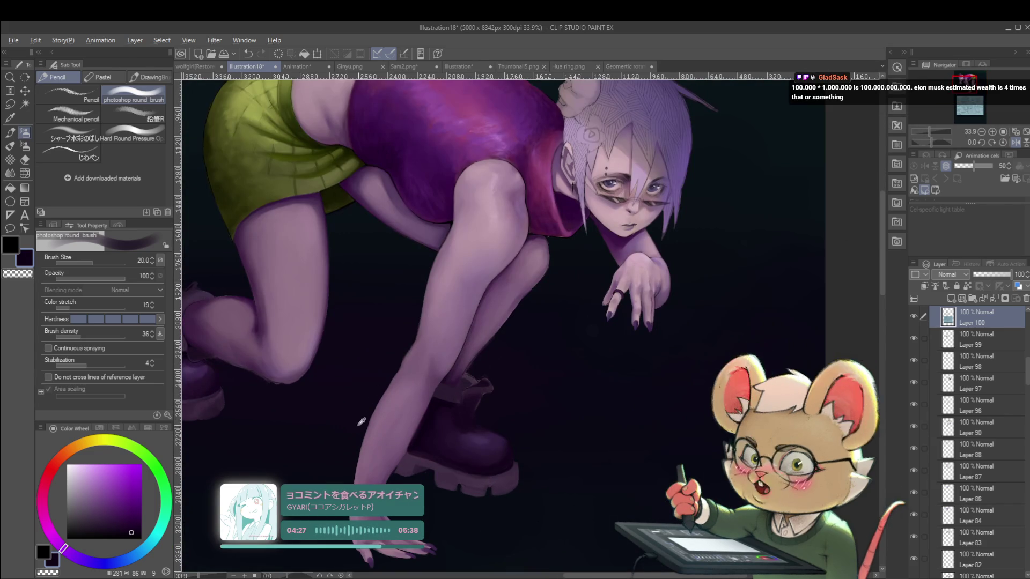
pyautogui.keyDown('alt'); pyautogui.click(354, 457); pyautogui.keyUp('alt')
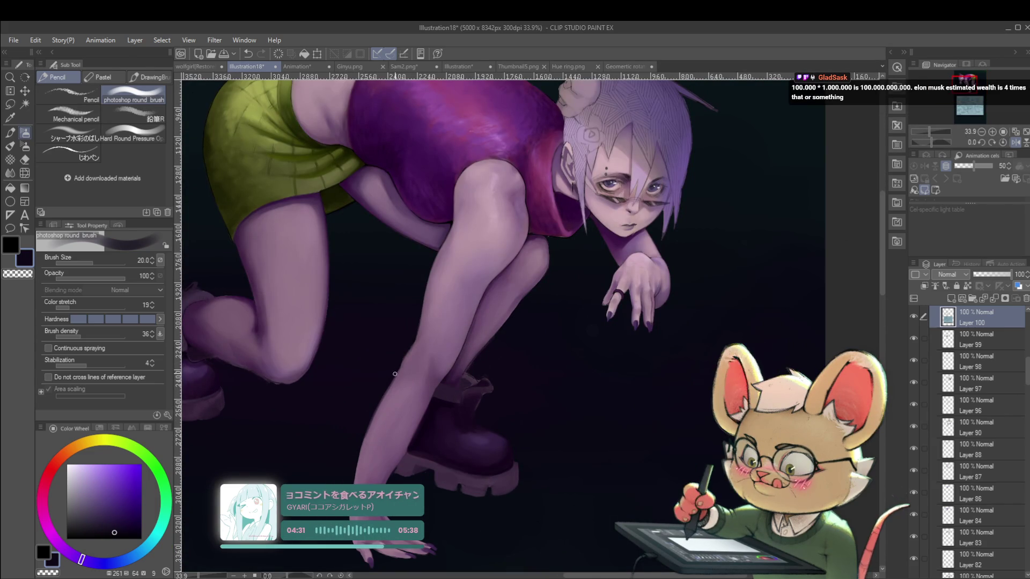
pyautogui.scroll(-4, 389, 315)
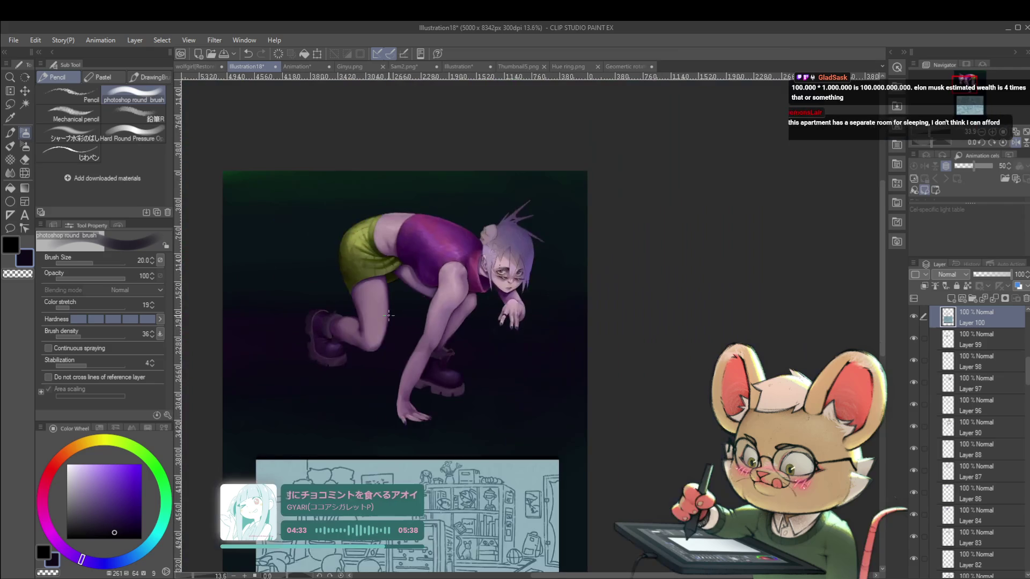
pyautogui.scroll(3, 410, 353)
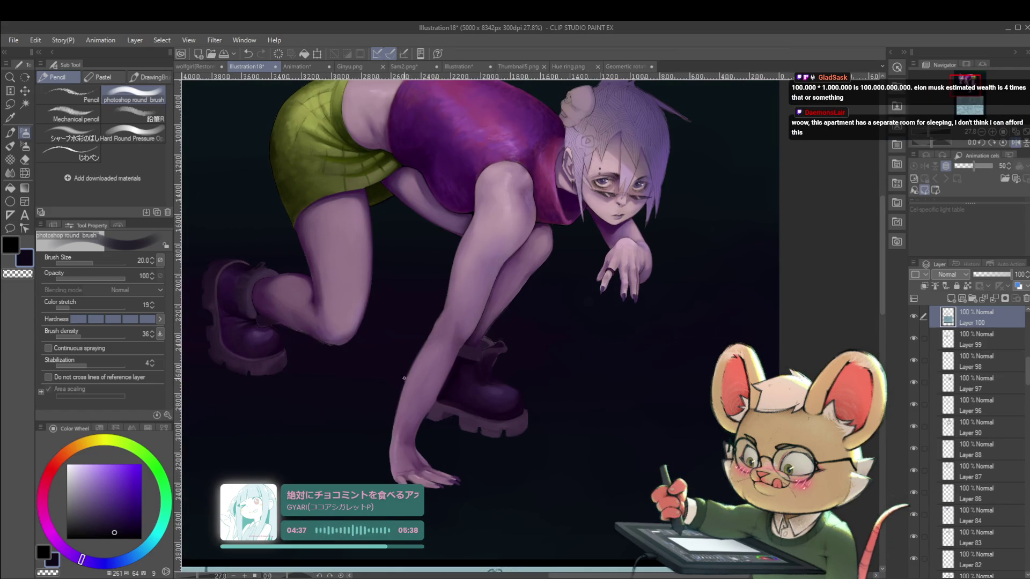
pyautogui.scroll(-4, 365, 388)
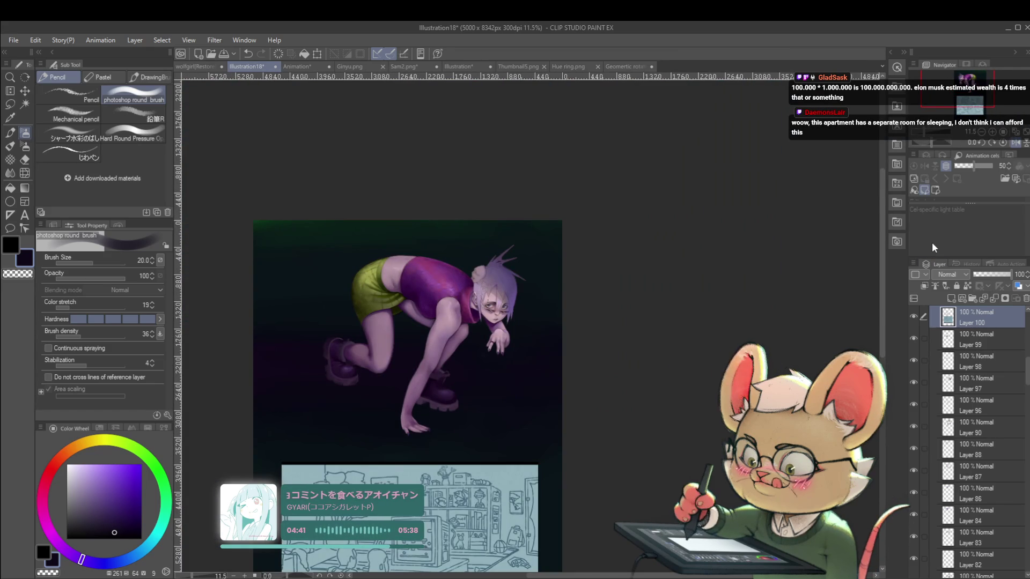
pyautogui.click(1015, 143)
# Step: Toggle the blue room sketch layer (Layer 100) visibility off and on to compare
pyautogui.click(916, 320)
pyautogui.click(915, 320)
pyautogui.click(916, 322)
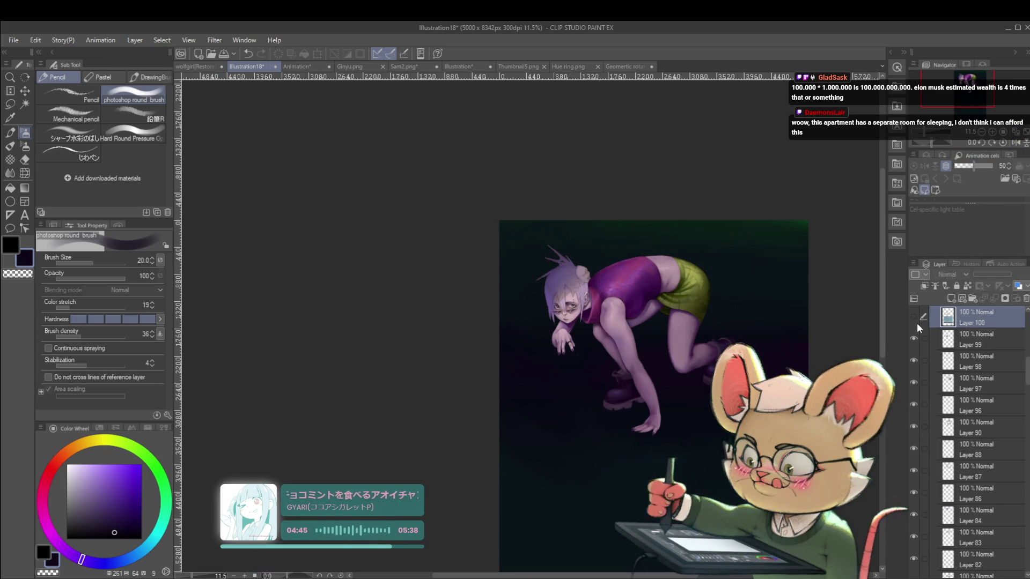
pyautogui.click(915, 321)
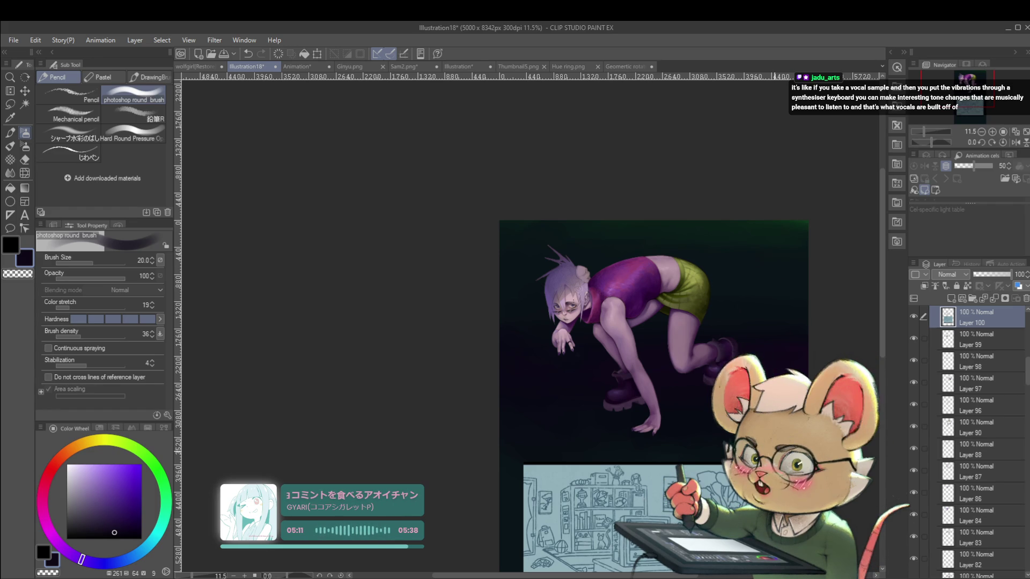
pyautogui.scroll(1, 637, 434)
pyautogui.click(637, 434)
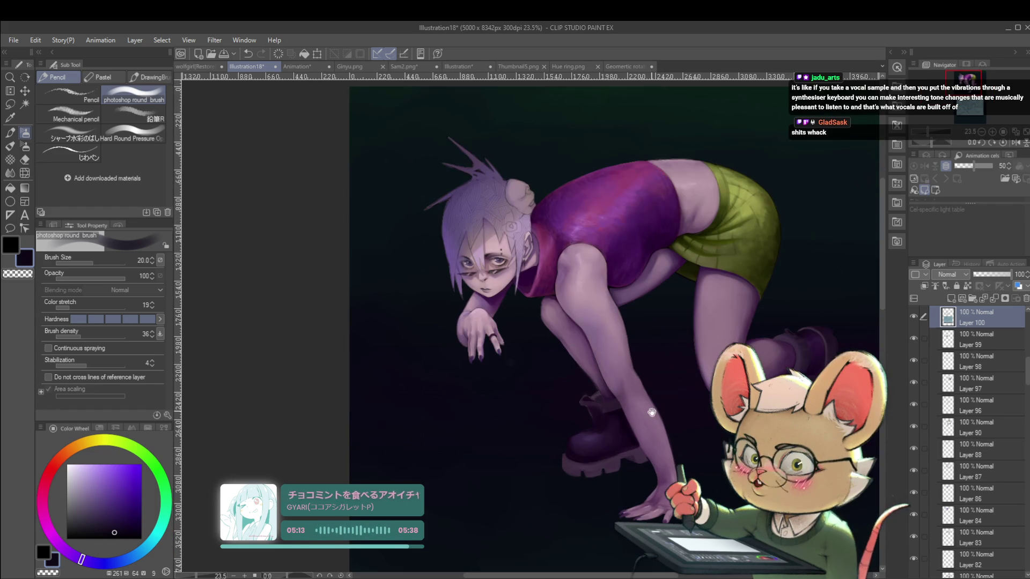
pyautogui.scroll(1, 614, 300)
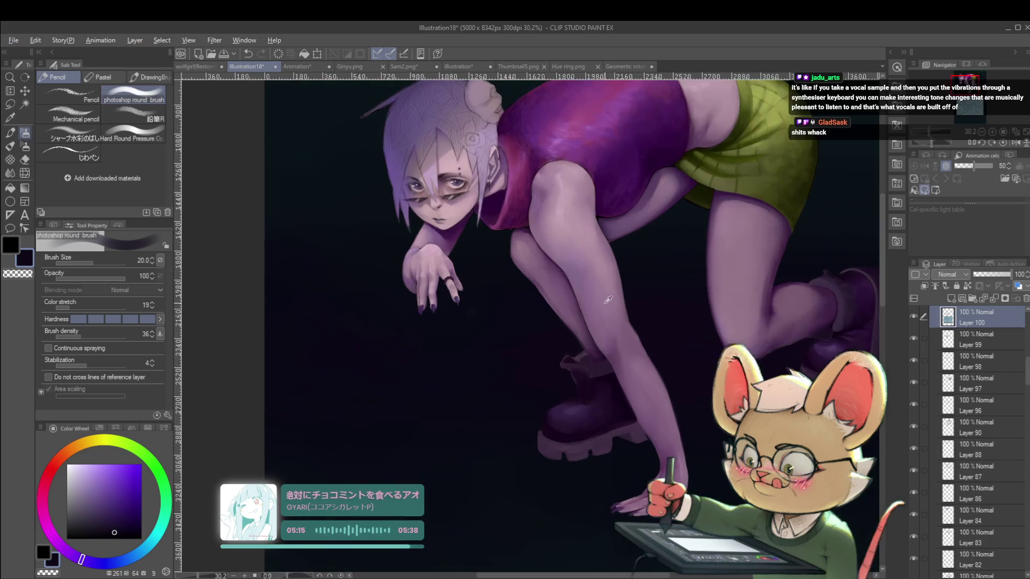
pyautogui.keyDown('alt'); pyautogui.click(605, 299); pyautogui.keyUp('alt')
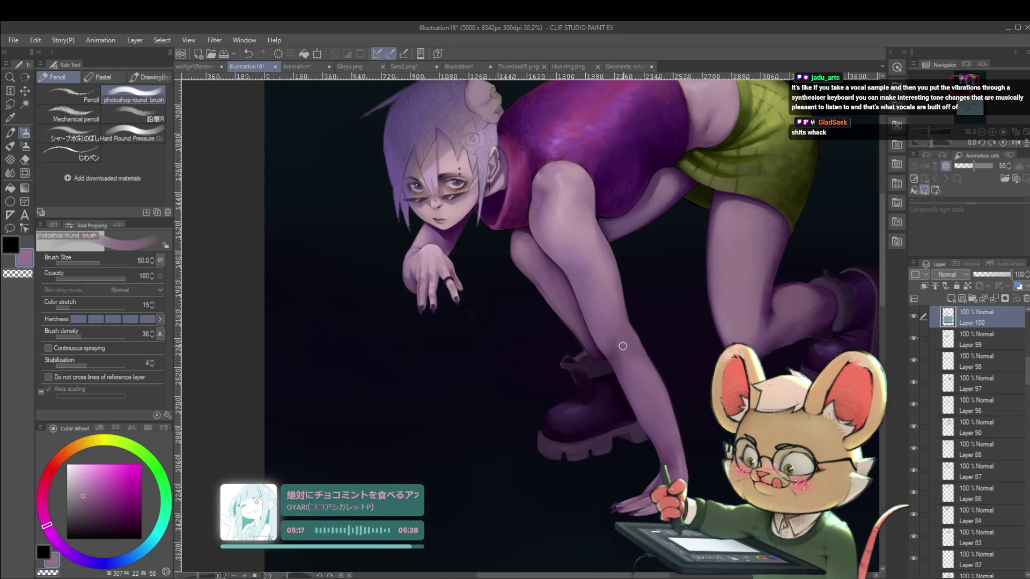
pyautogui.press(']')
pyautogui.press(']')
pyautogui.press(']')
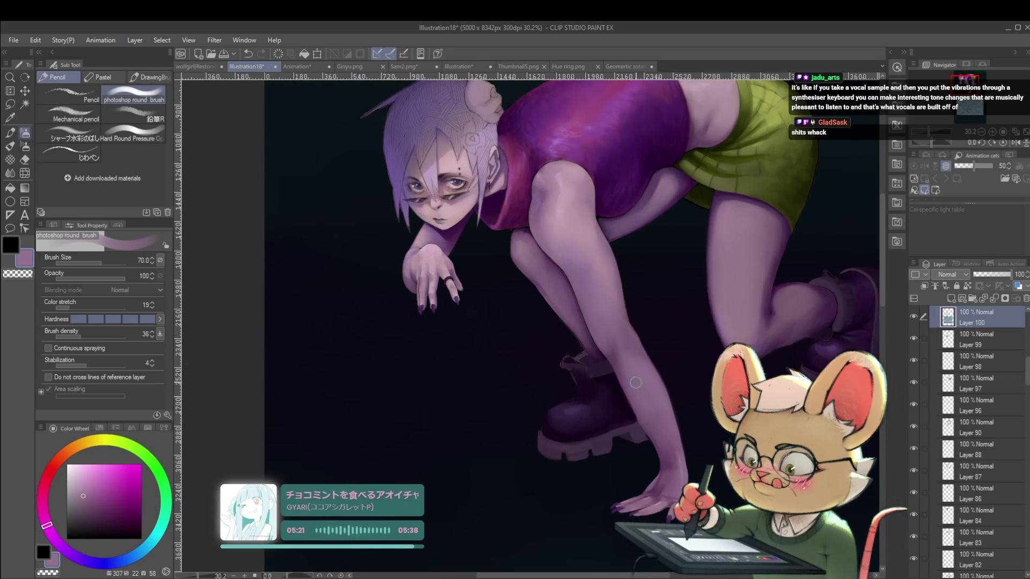
pyautogui.moveTo(653, 361); pyautogui.dragTo(627, 291)
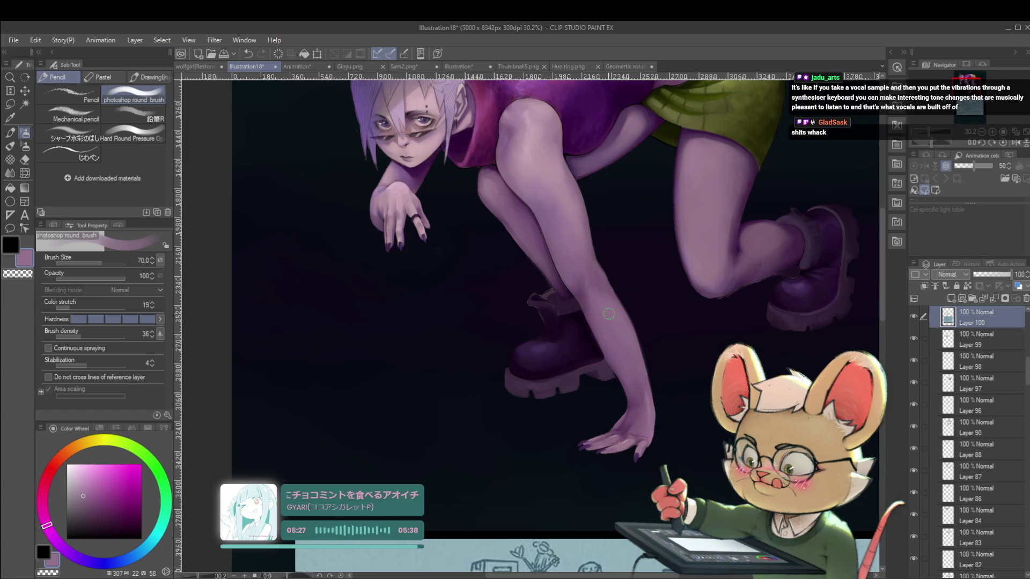
pyautogui.scroll(-4, 617, 324)
pyautogui.scroll(4, 620, 317)
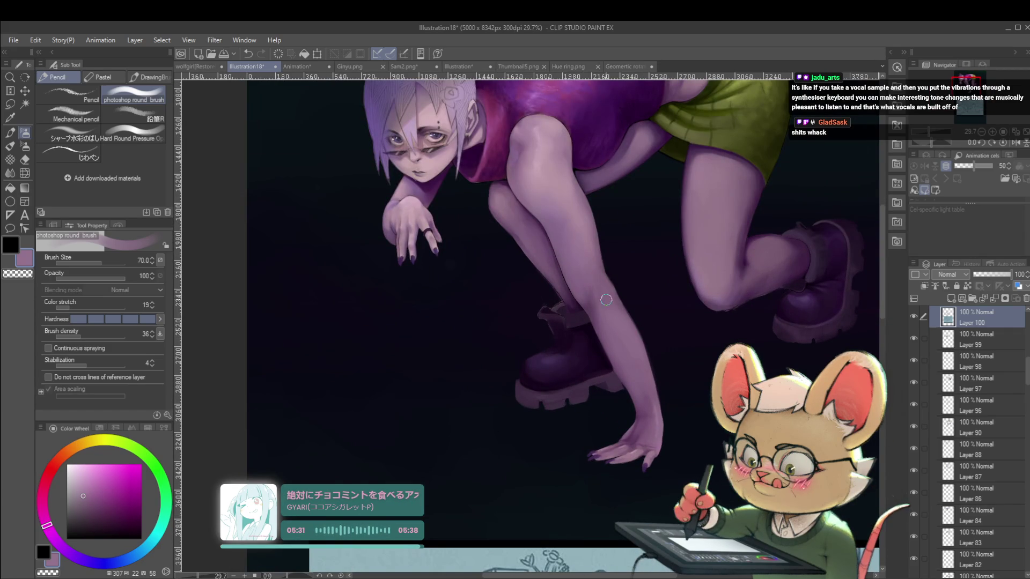
pyautogui.scroll(-3, 610, 309)
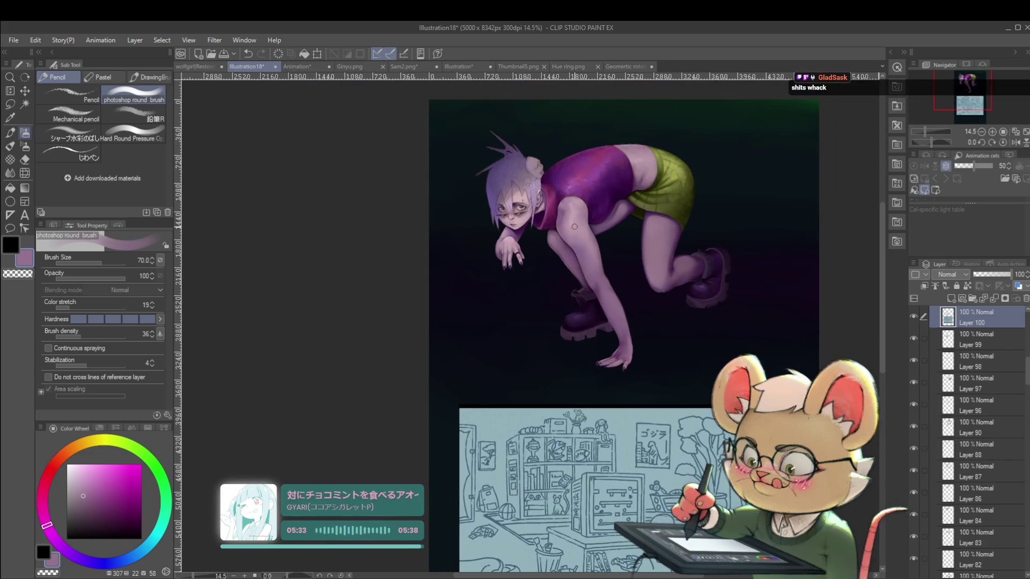
pyautogui.click(1016, 142)
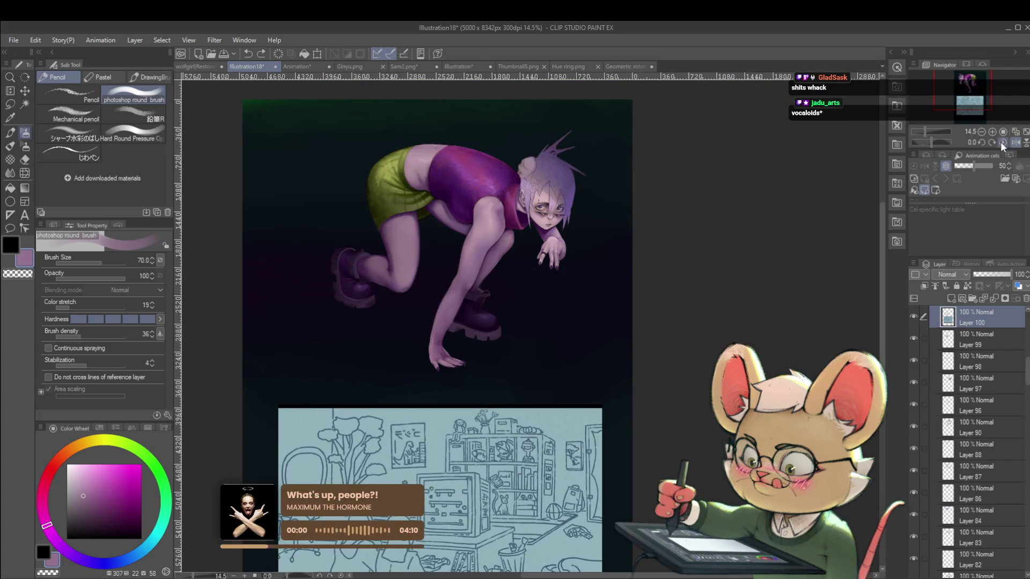
pyautogui.scroll(5, 432, 327)
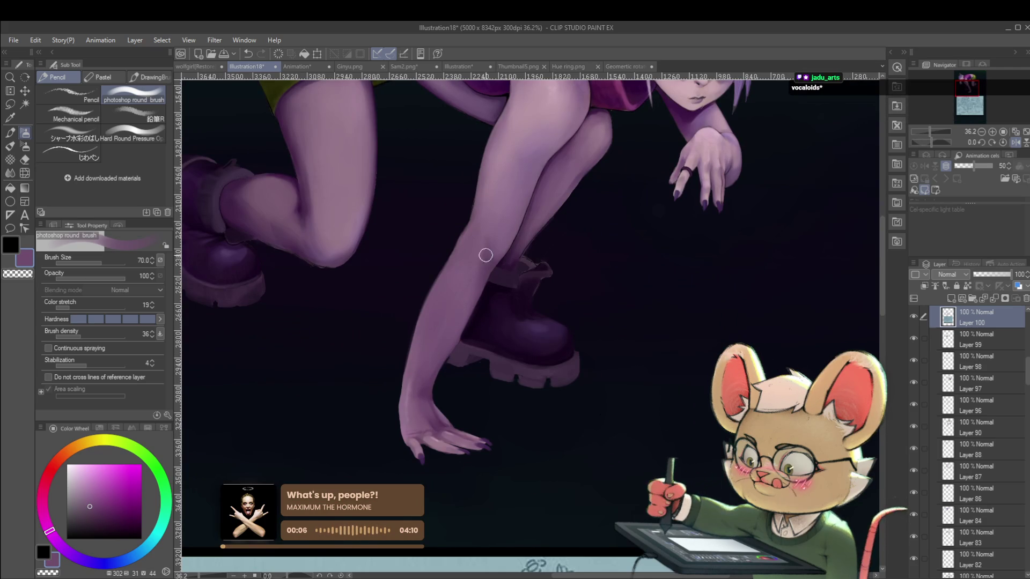
pyautogui.scroll(-5, 485, 197)
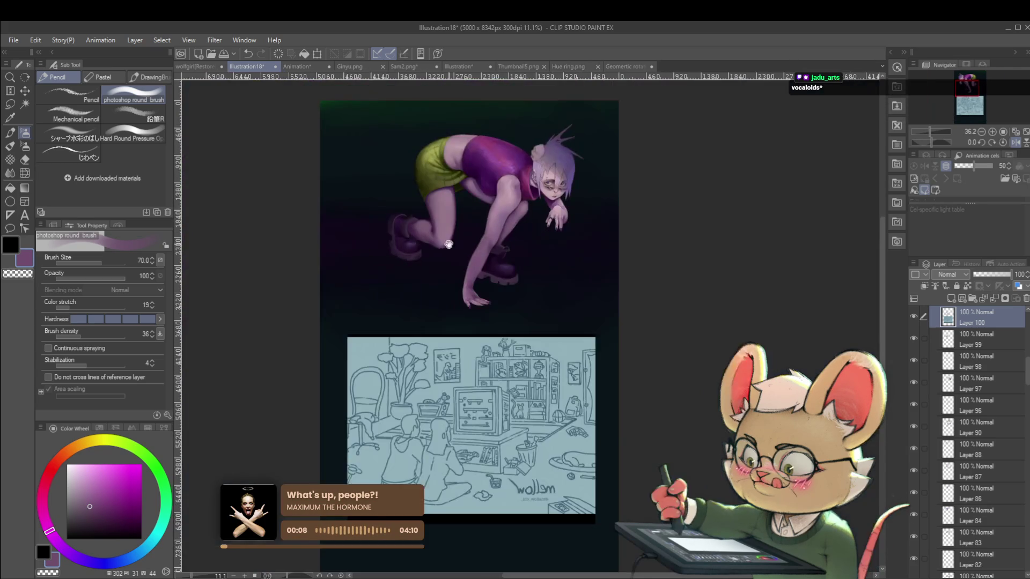
pyautogui.click(1016, 142)
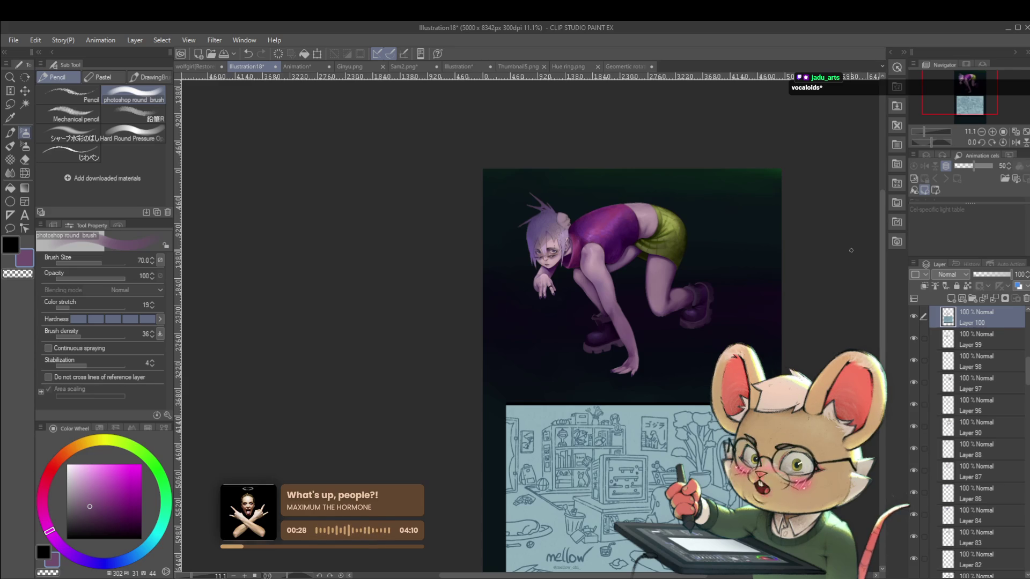
pyautogui.scroll(4, 553, 346)
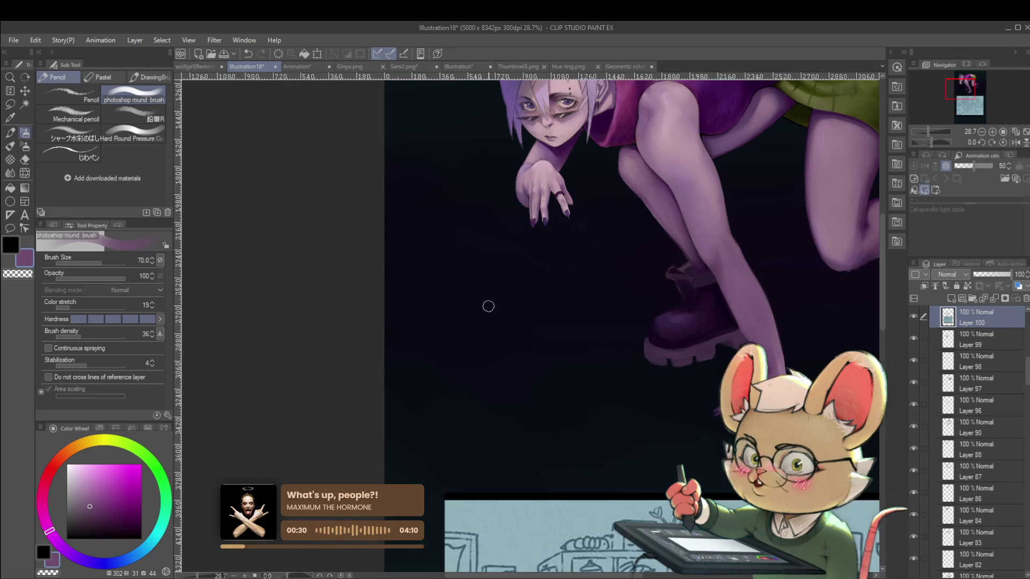
# Step: Switch to a thin pen, undo a test stroke, and set the pen colour to bright red
pyautogui.click(72, 153)
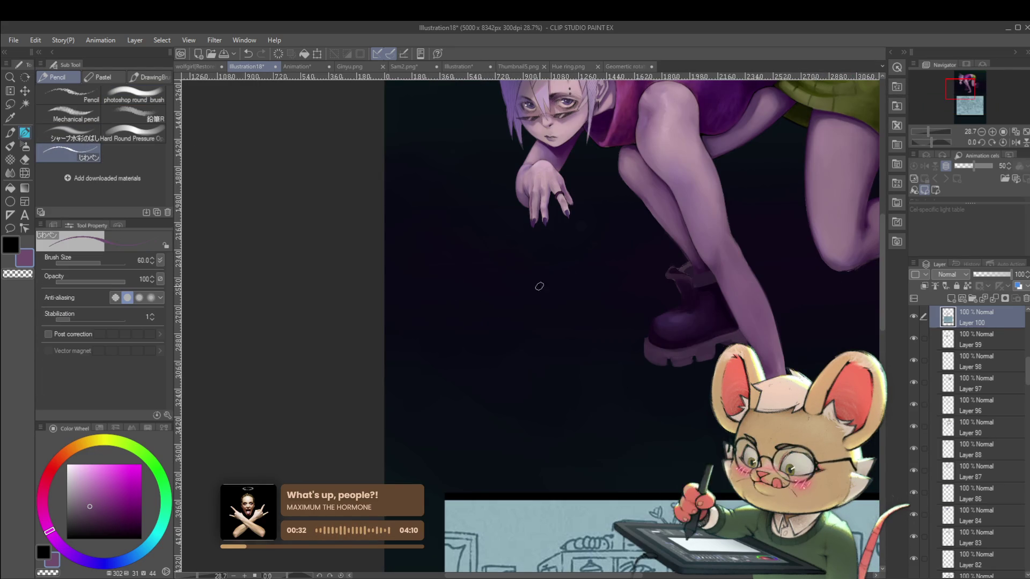
pyautogui.moveTo(519, 279); pyautogui.dragTo(423, 284)
pyautogui.hotkey('ctrl', 'z')
pyautogui.click(51, 469)
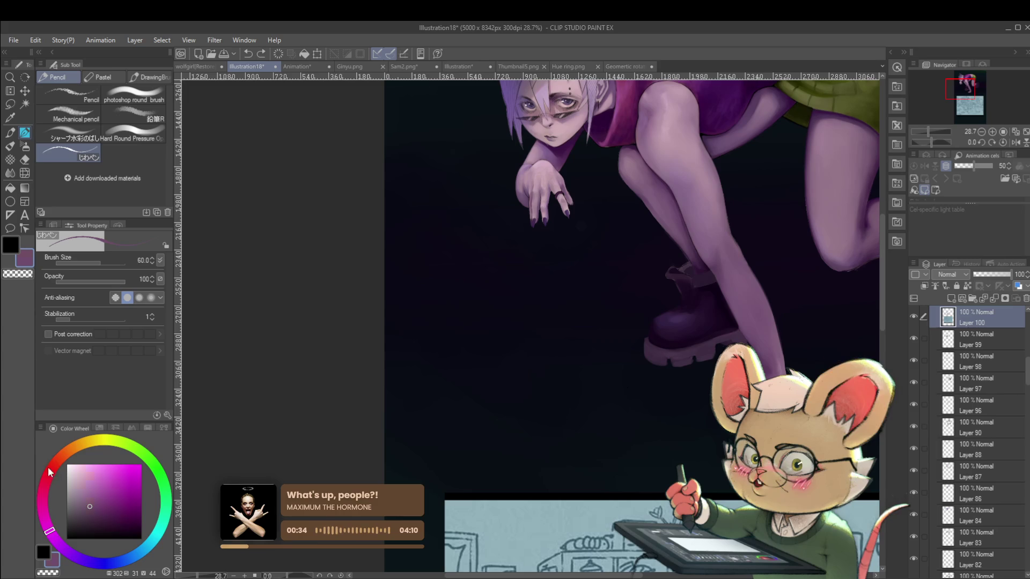
pyautogui.click(141, 470)
# Step: Sketch red guide marks below the hand up to the chin, undo them, and pan to the full figure
pyautogui.moveTo(540, 285)
pyautogui.mouseDown()
pyautogui.moveTo(442, 361)
pyautogui.moveTo(579, 364)
pyautogui.mouseUp()
pyautogui.moveTo(453, 284)
pyautogui.mouseDown()
pyautogui.moveTo(436, 260)
pyautogui.moveTo(469, 182)
pyautogui.mouseUp()
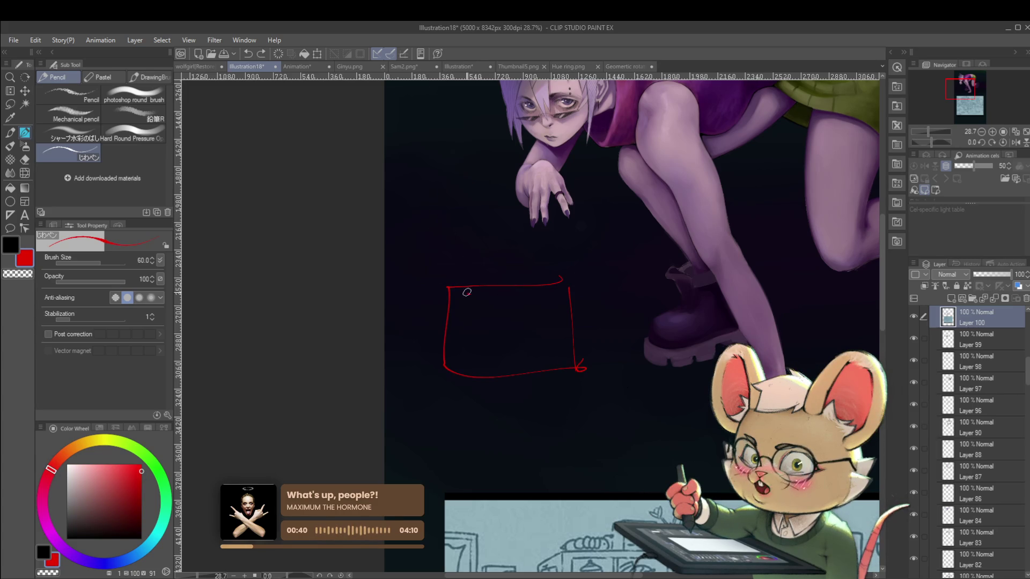
pyautogui.moveTo(470, 290)
pyautogui.mouseDown()
pyautogui.moveTo(466, 203)
pyautogui.moveTo(549, 142)
pyautogui.mouseUp()
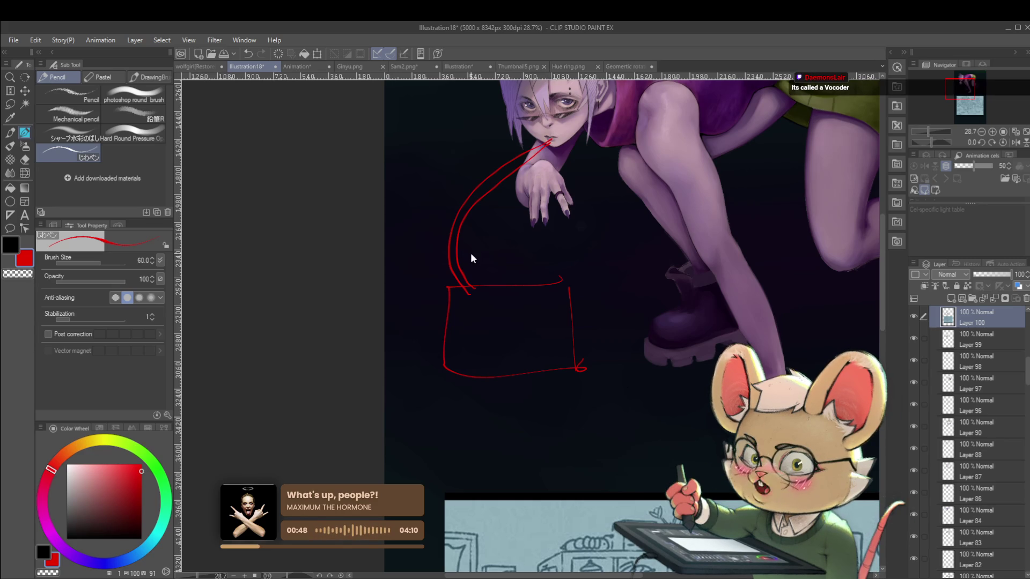
pyautogui.hotkey('ctrl', 'z')
pyautogui.hotkey('ctrl', 'z')
pyautogui.hotkey('ctrl', 'z')
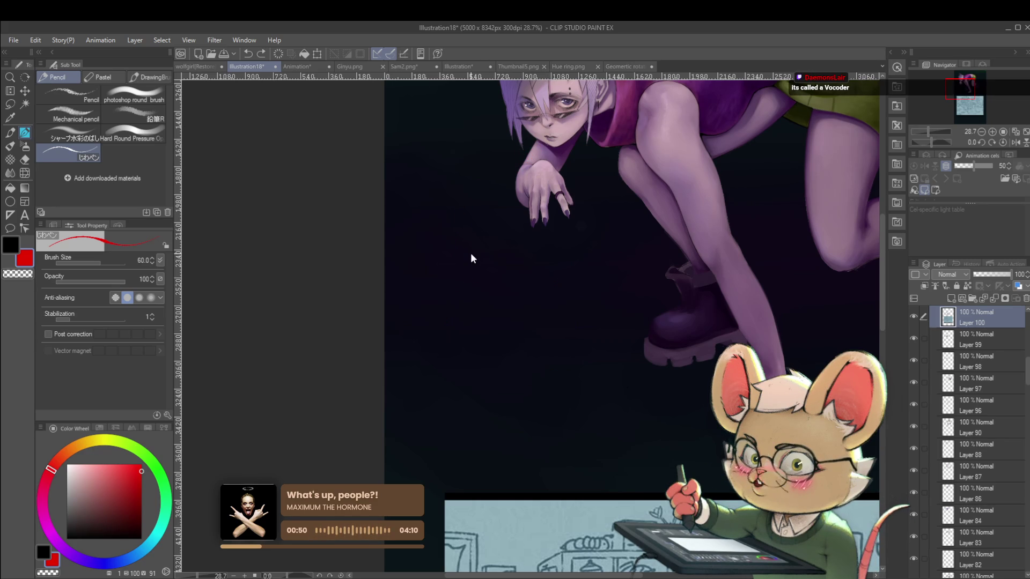
pyautogui.moveTo(471, 254); pyautogui.dragTo(288, 365)
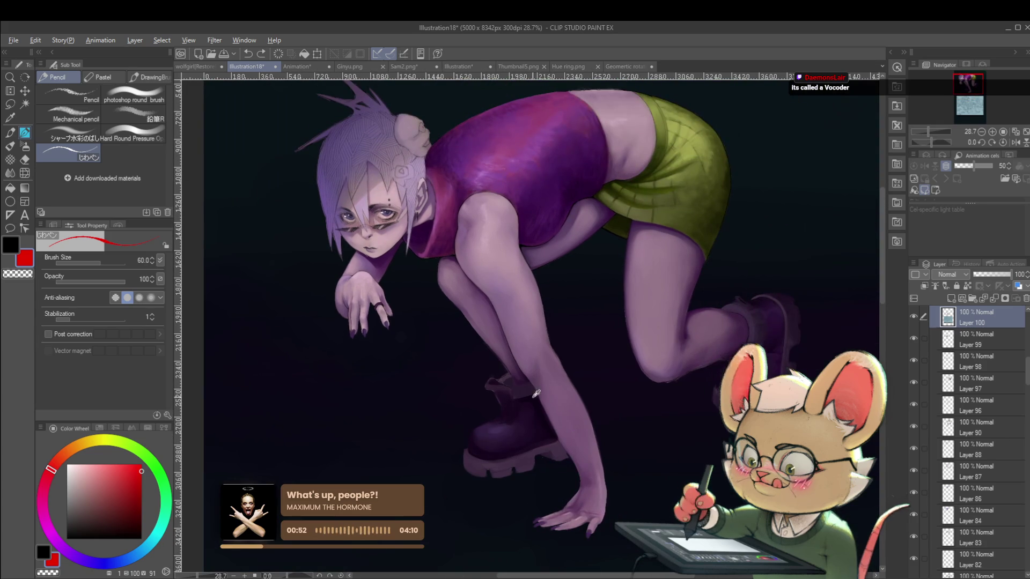
# Step: Paint the lower legs in the boot's sampled dark purple, tilting the canvas, then reset rotation upright
pyautogui.keyDown('alt'); pyautogui.click(532, 387); pyautogui.keyUp('alt')
pyautogui.scroll(3, 532, 386)
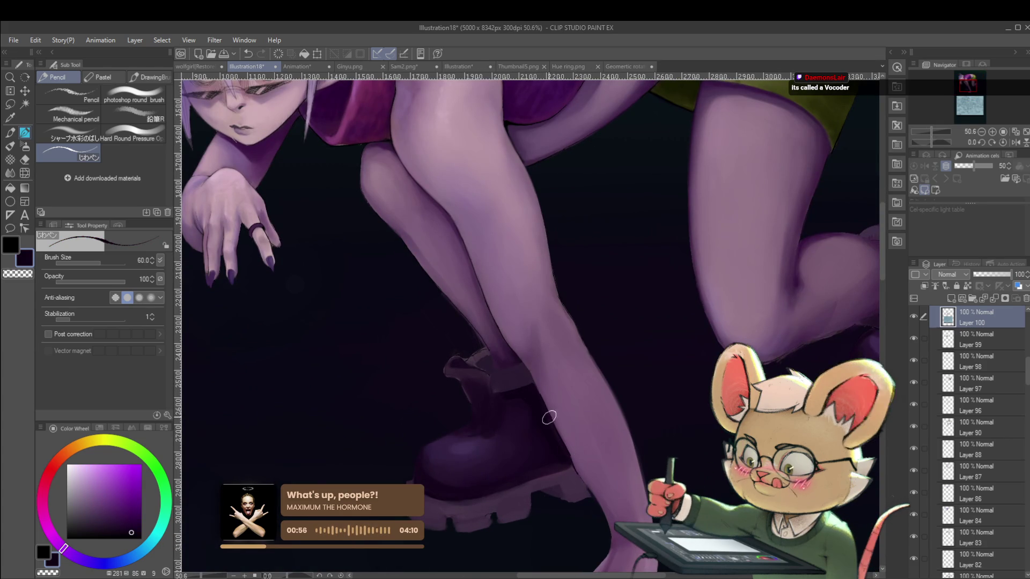
pyautogui.moveTo(526, 383); pyautogui.dragTo(483, 288)
pyautogui.click(137, 533)
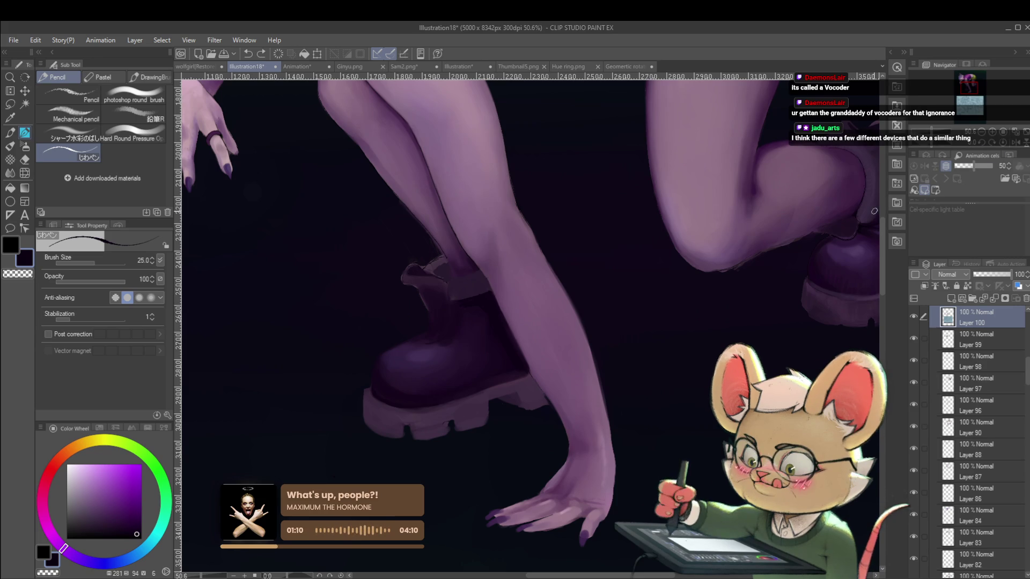
pyautogui.press('r')
pyautogui.moveTo(828, 265)
pyautogui.mouseDown()
pyautogui.moveTo(778, 177)
pyautogui.moveTo(606, 102)
pyautogui.moveTo(547, 105)
pyautogui.moveTo(448, 192)
pyautogui.moveTo(416, 241)
pyautogui.mouseUp()
pyautogui.press('p')
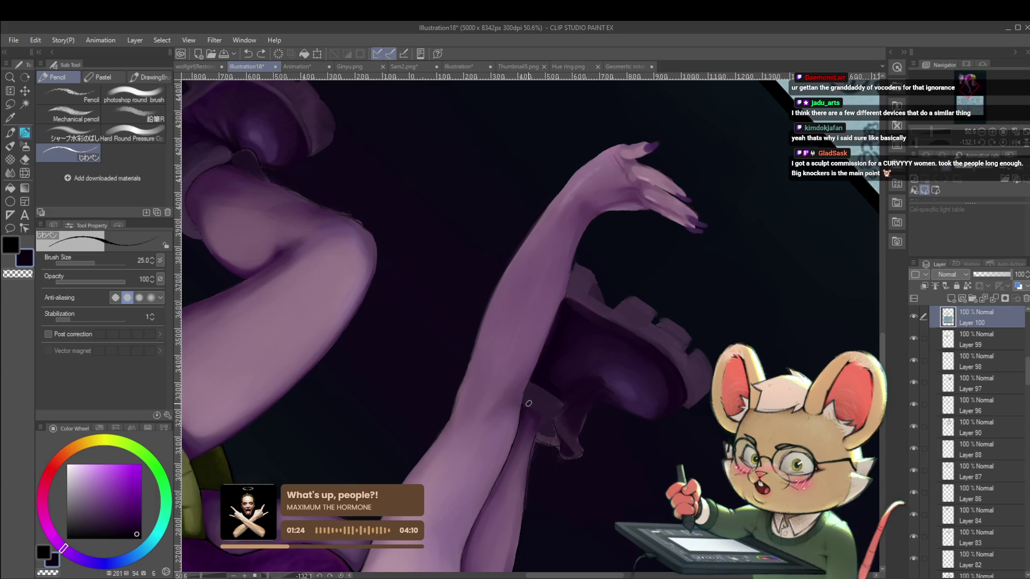
pyautogui.click(1005, 143)
pyautogui.moveTo(611, 327)
pyautogui.mouseDown()
pyautogui.moveTo(471, 324)
pyautogui.moveTo(465, 296)
pyautogui.mouseUp()
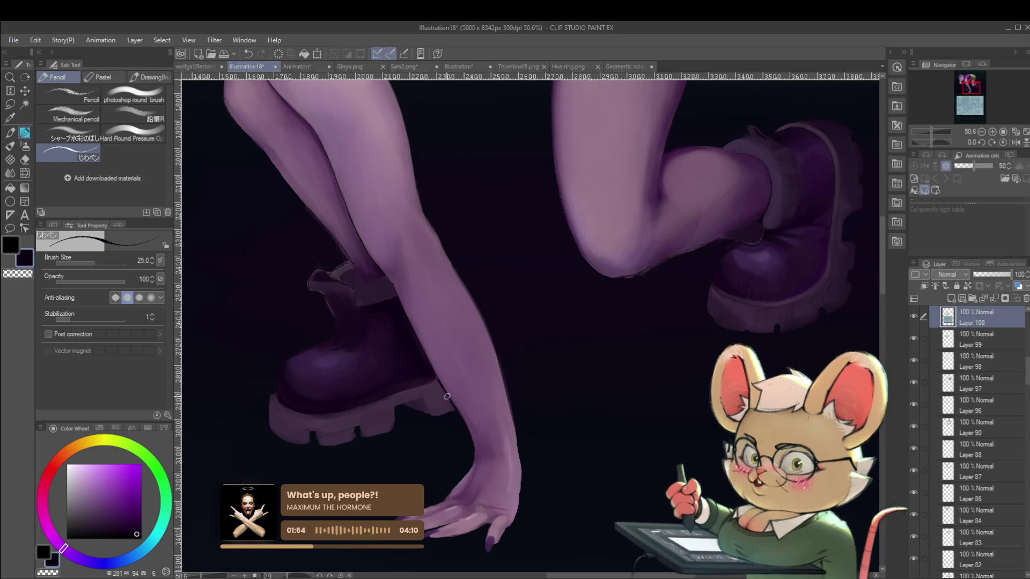
pyautogui.scroll(-3, 455, 392)
pyautogui.scroll(3, 455, 392)
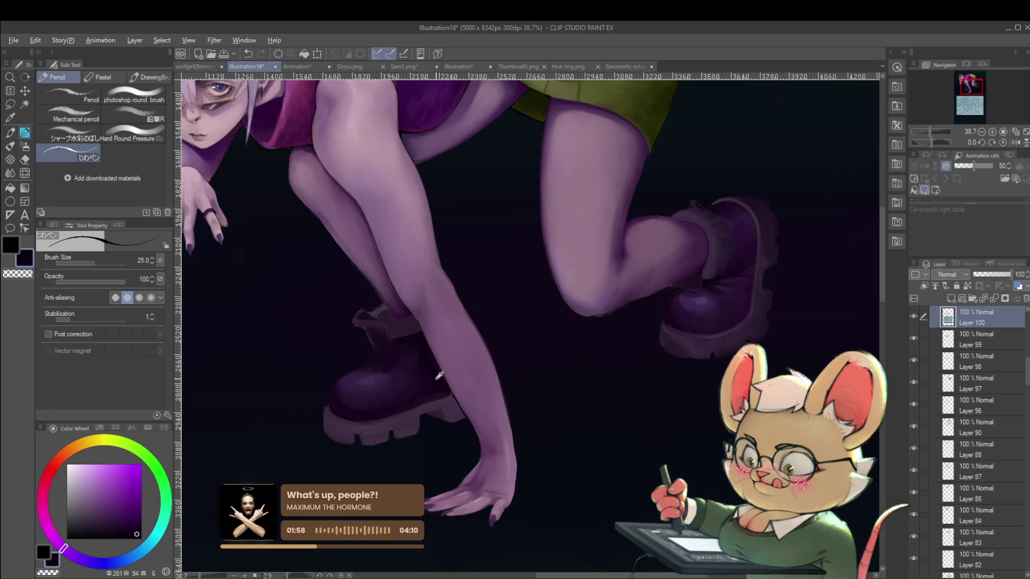
pyautogui.keyDown('alt'); pyautogui.click(437, 378); pyautogui.keyUp('alt')
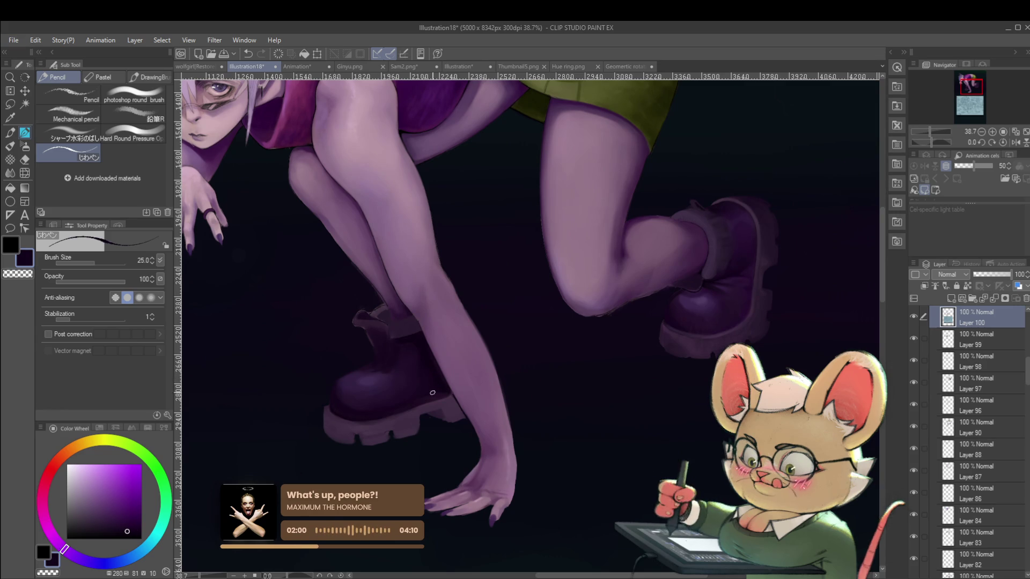
pyautogui.press(']')
pyautogui.press(']')
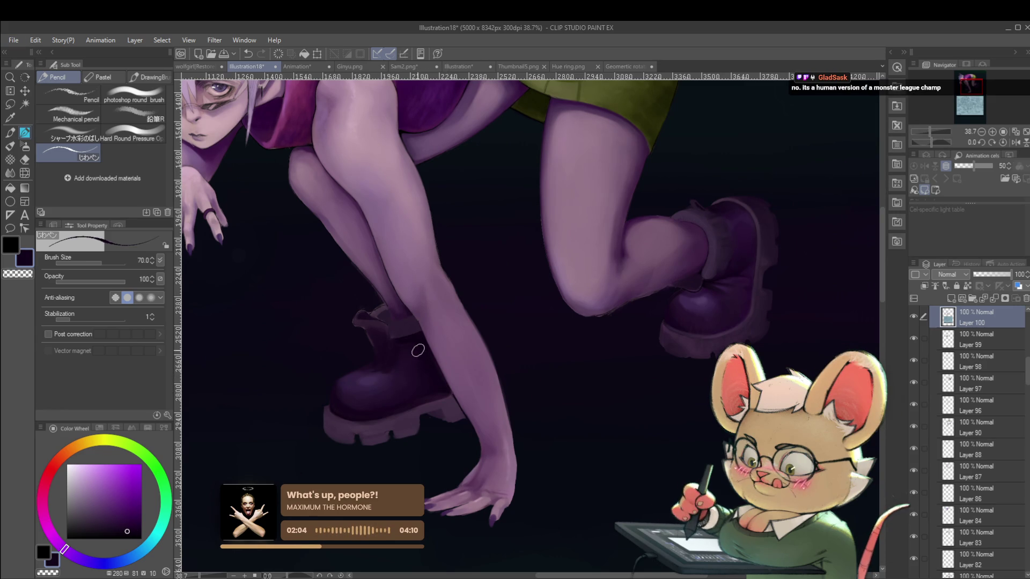
pyautogui.scroll(-5, 443, 292)
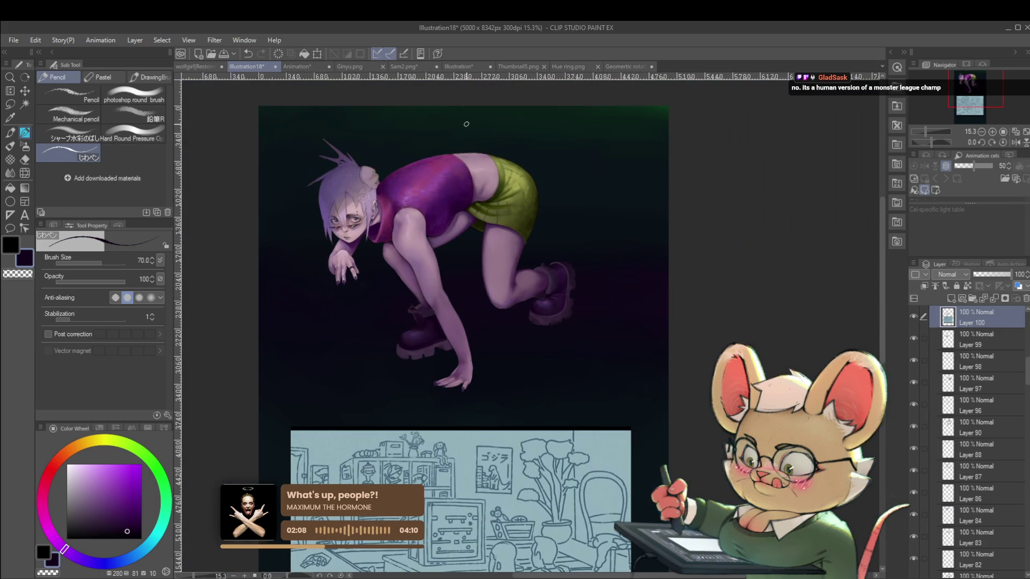
pyautogui.click(1015, 142)
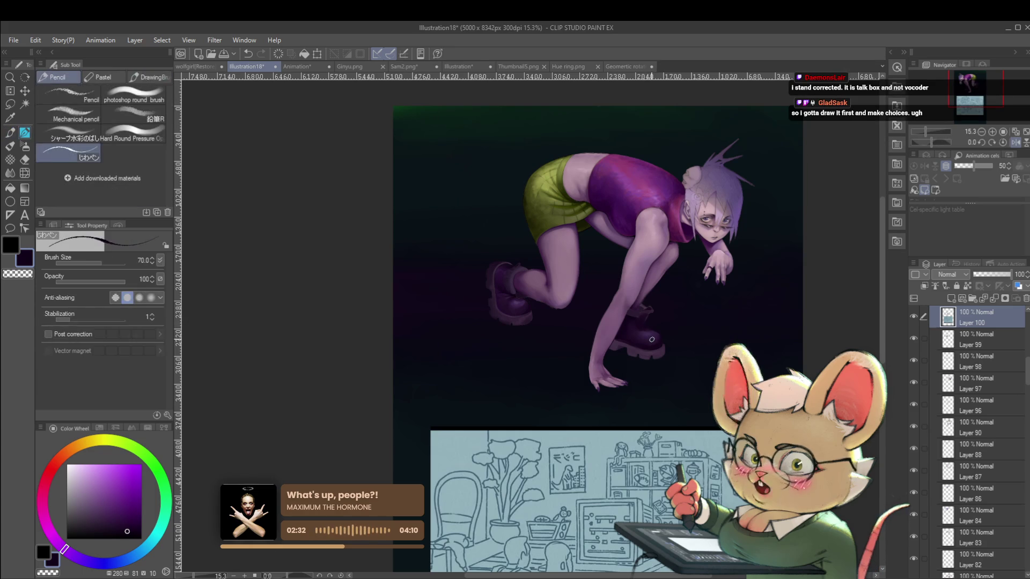
pyautogui.scroll(5, 646, 327)
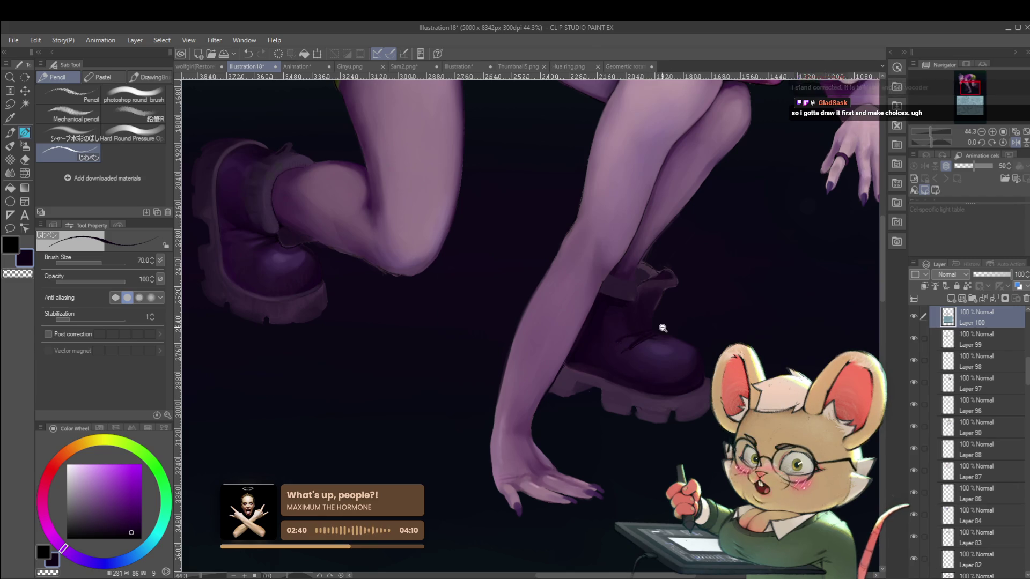
pyautogui.scroll(-5, 671, 327)
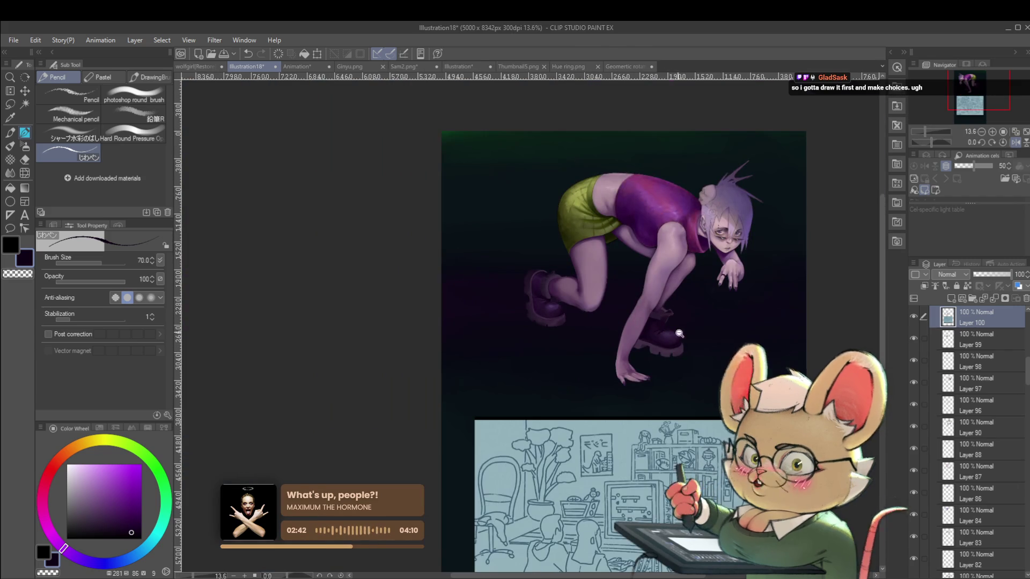
pyautogui.scroll(3, 678, 345)
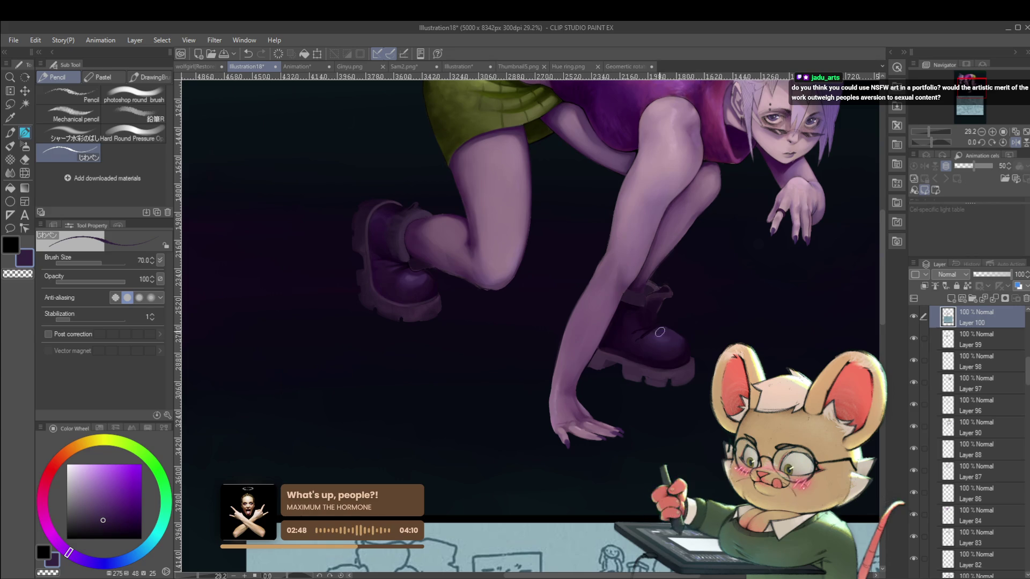
pyautogui.scroll(-5, 674, 332)
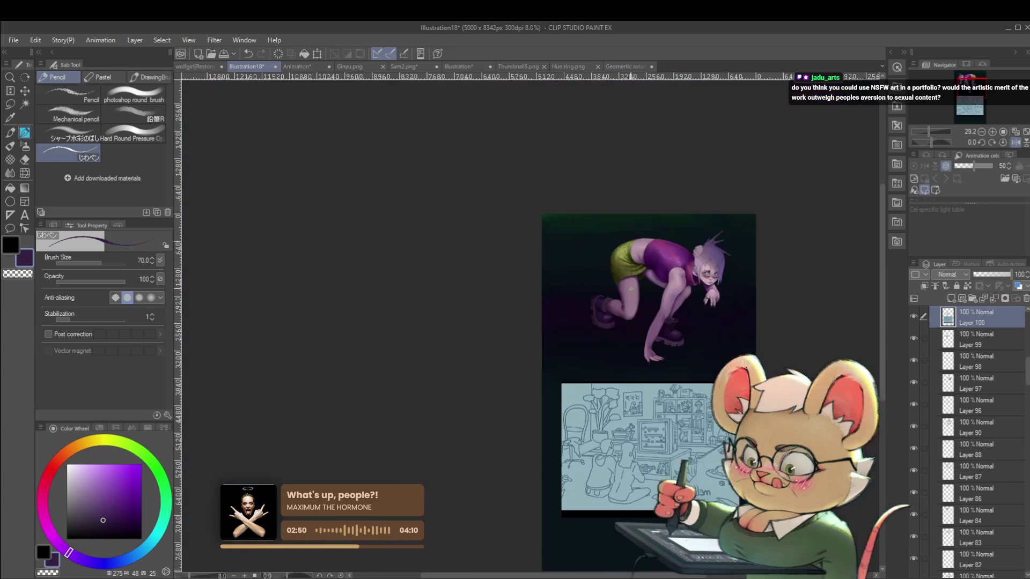
pyautogui.click(1015, 144)
pyautogui.scroll(6, 402, 342)
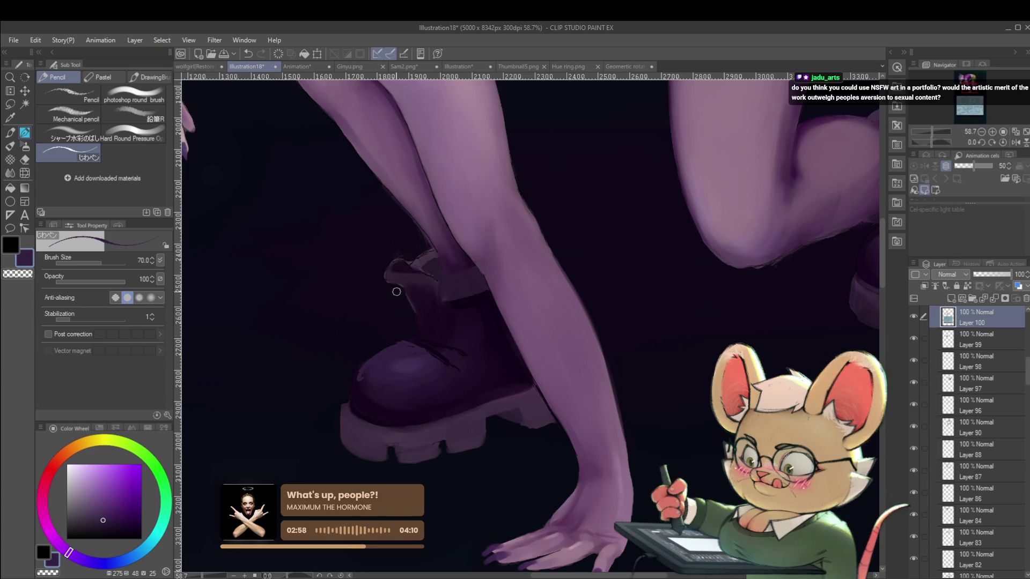
# Step: With a small eraser, erase the white fleck along the outer edge of the boot heel
pyautogui.press('e')
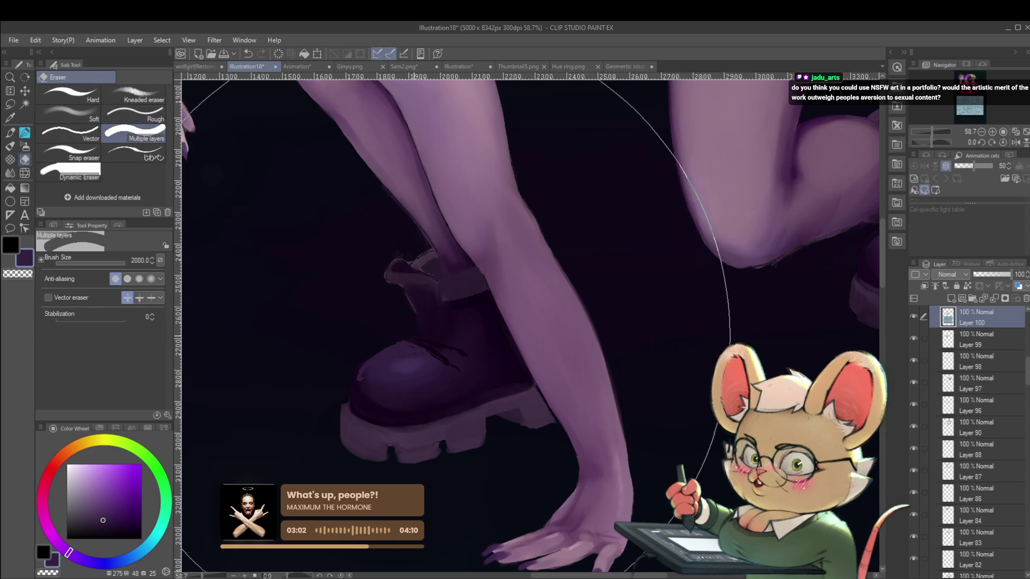
pyautogui.press('[')
pyautogui.press('[')
pyautogui.press('[')
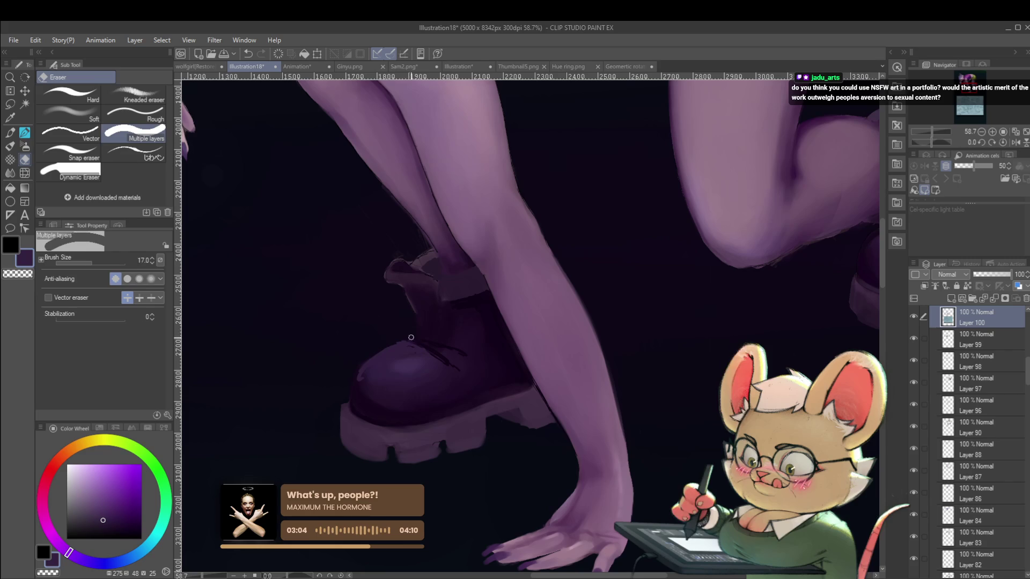
pyautogui.press('[')
pyautogui.press('[')
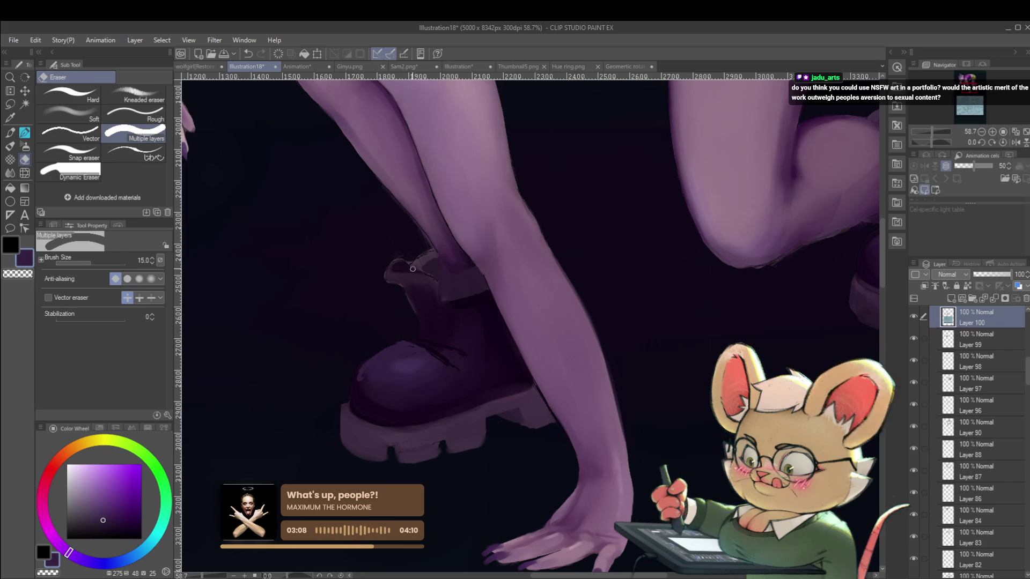
pyautogui.scroll(-5, 373, 232)
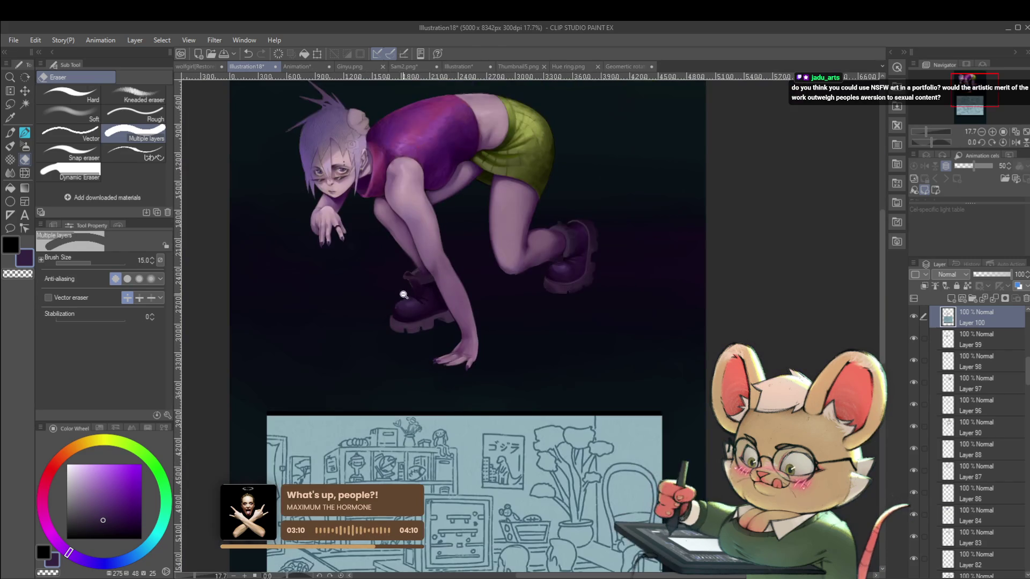
pyautogui.scroll(5, 399, 290)
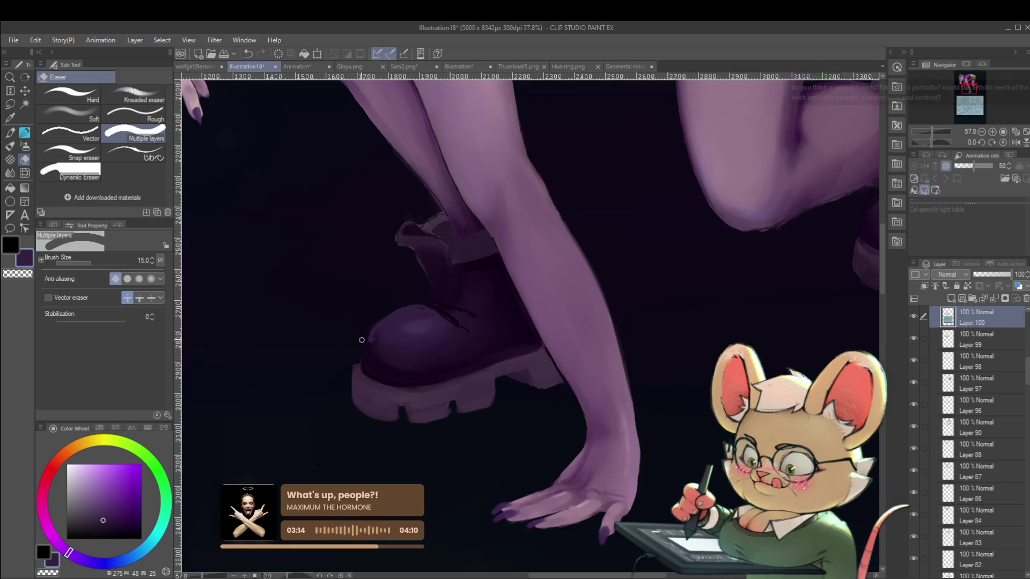
pyautogui.moveTo(368, 325)
pyautogui.mouseDown()
pyautogui.moveTo(348, 399)
pyautogui.moveTo(397, 420)
pyautogui.mouseUp()
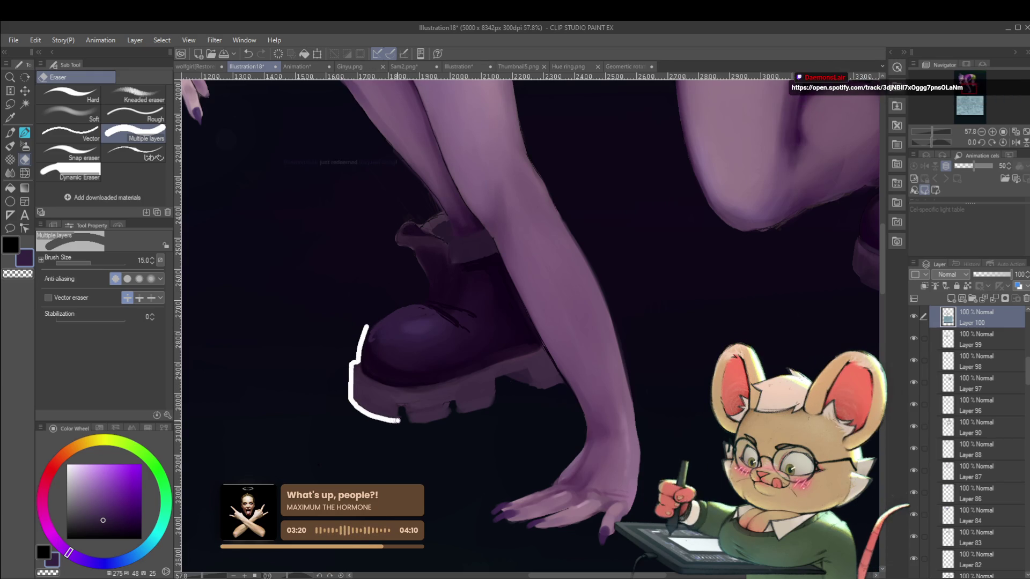
pyautogui.scroll(-5, 385, 401)
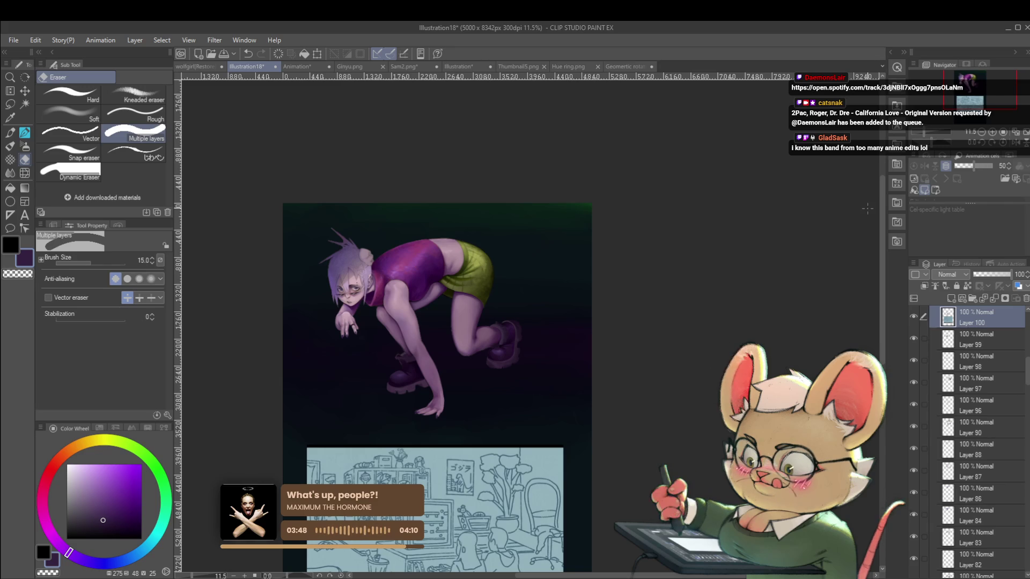
# Step: Check the cleaned boot in mirrored view and enlarge the eraser
pyautogui.click(1015, 142)
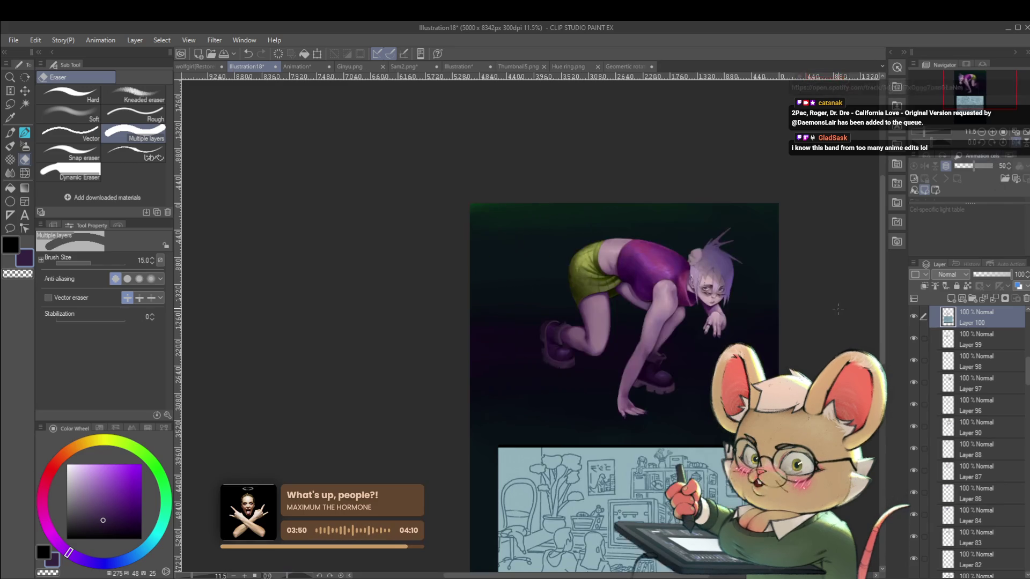
pyautogui.moveTo(644, 340)
pyautogui.mouseDown()
pyautogui.moveTo(611, 339)
pyautogui.moveTo(652, 305)
pyautogui.mouseUp()
pyautogui.scroll(2, 611, 339)
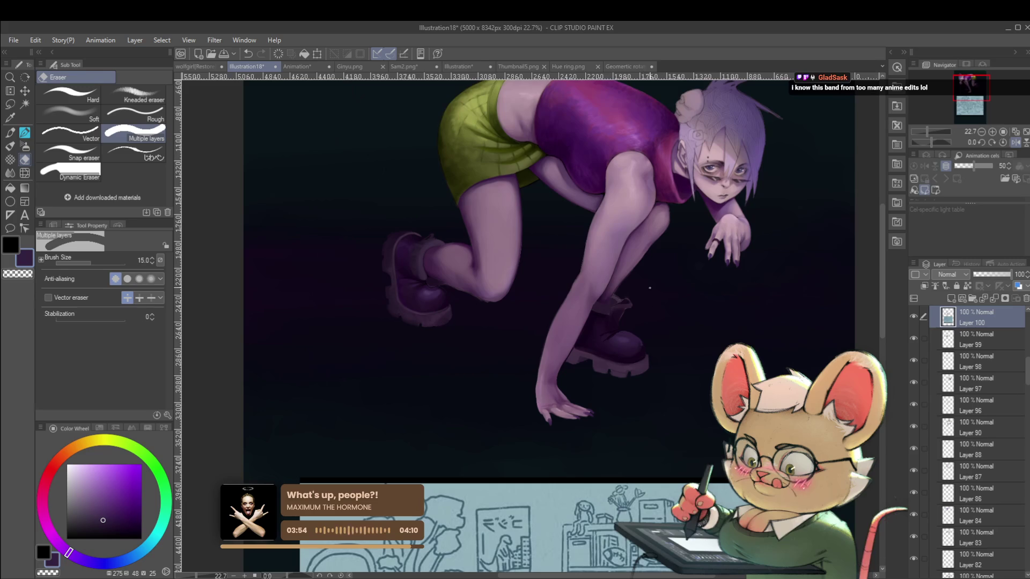
pyautogui.scroll(2, 620, 330)
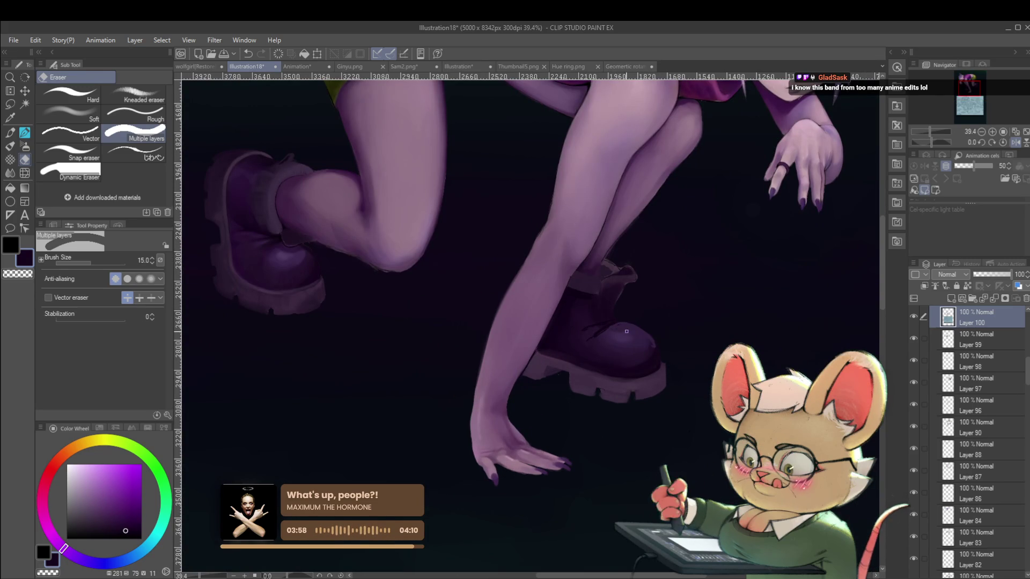
pyautogui.press(']')
pyautogui.press(']')
pyautogui.press(']')
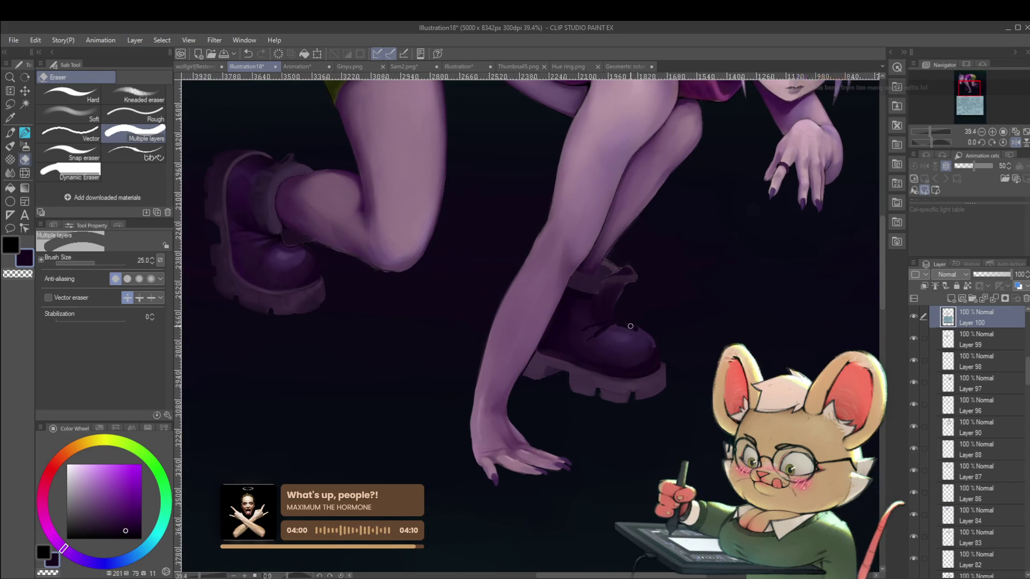
# Step: Return to a fine brush, sample a dark purple from the boot, and unmirror the view
pyautogui.press('p')
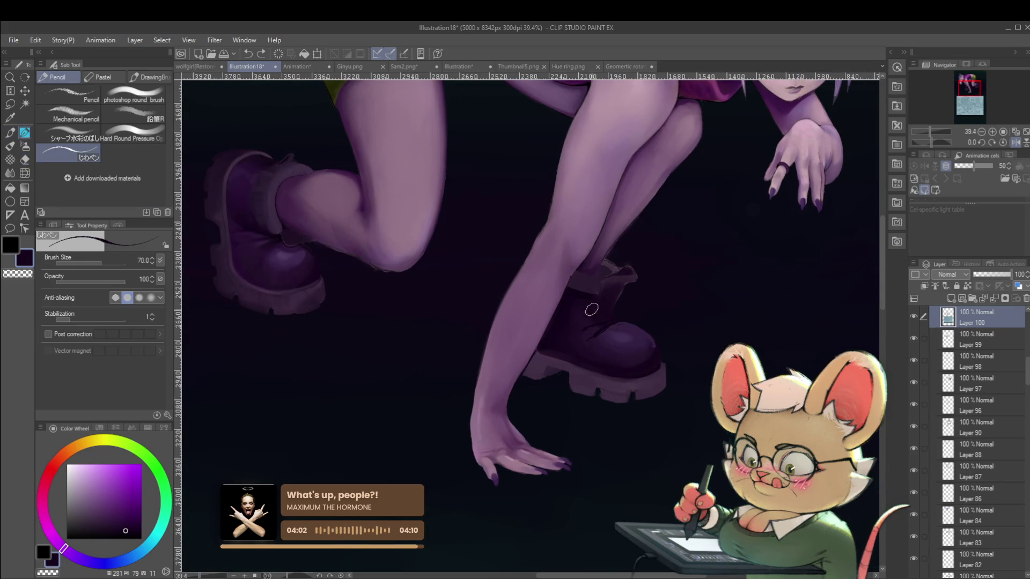
pyautogui.press('[')
pyautogui.press('[')
pyautogui.press('[')
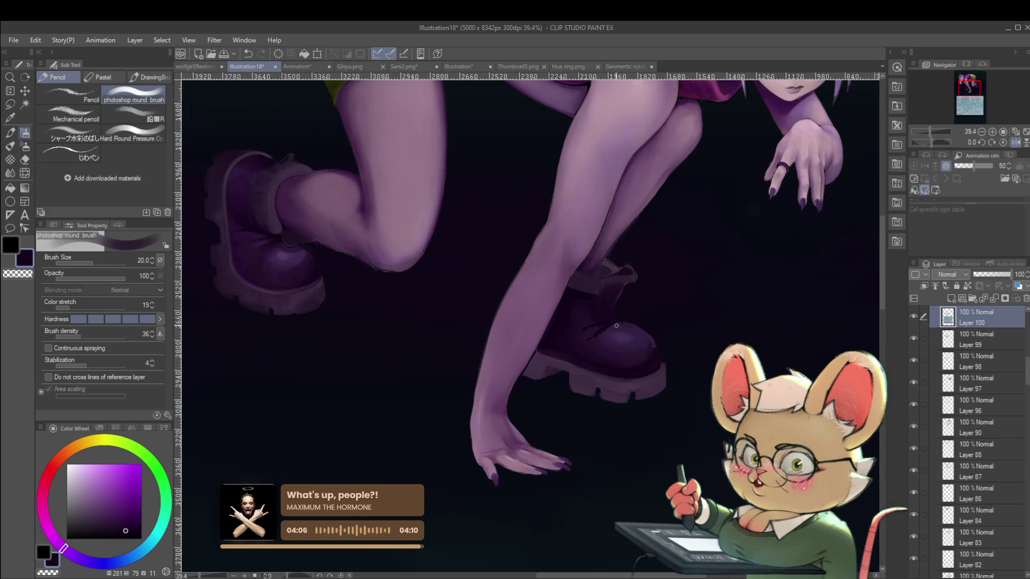
pyautogui.keyDown('alt'); pyautogui.click(625, 328); pyautogui.keyUp('alt')
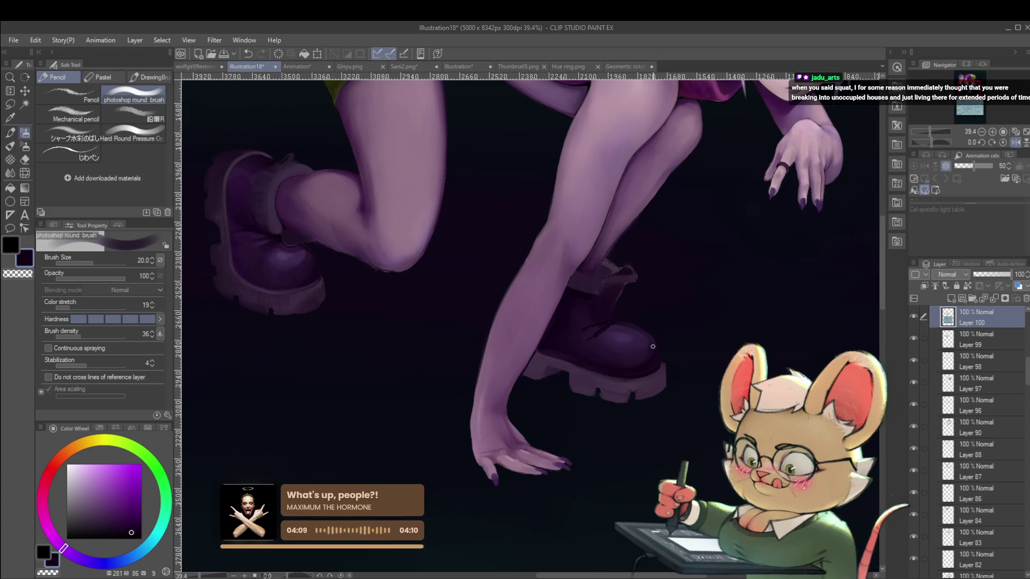
pyautogui.scroll(-3, 645, 334)
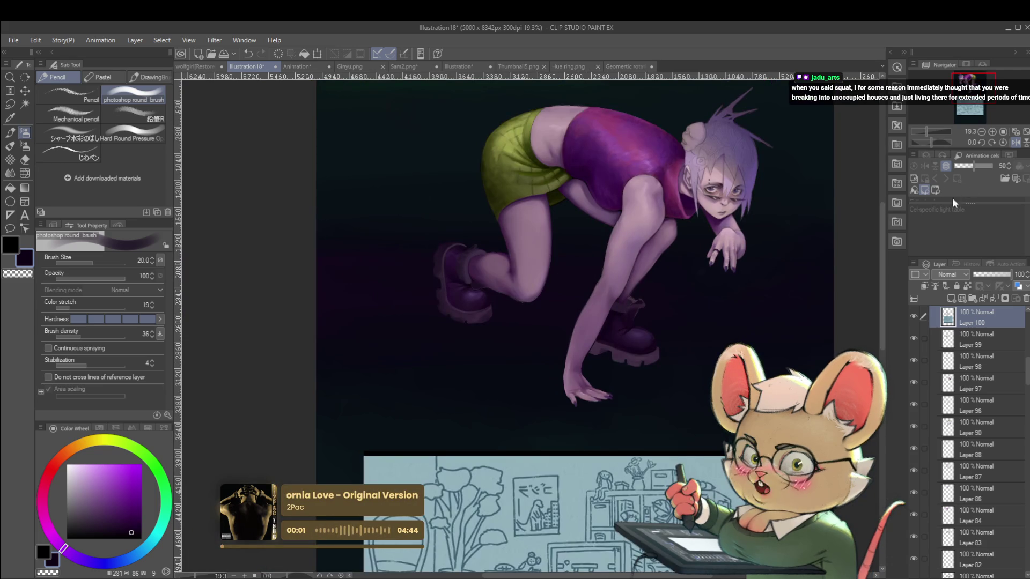
pyautogui.click(1014, 144)
pyautogui.scroll(5, 424, 321)
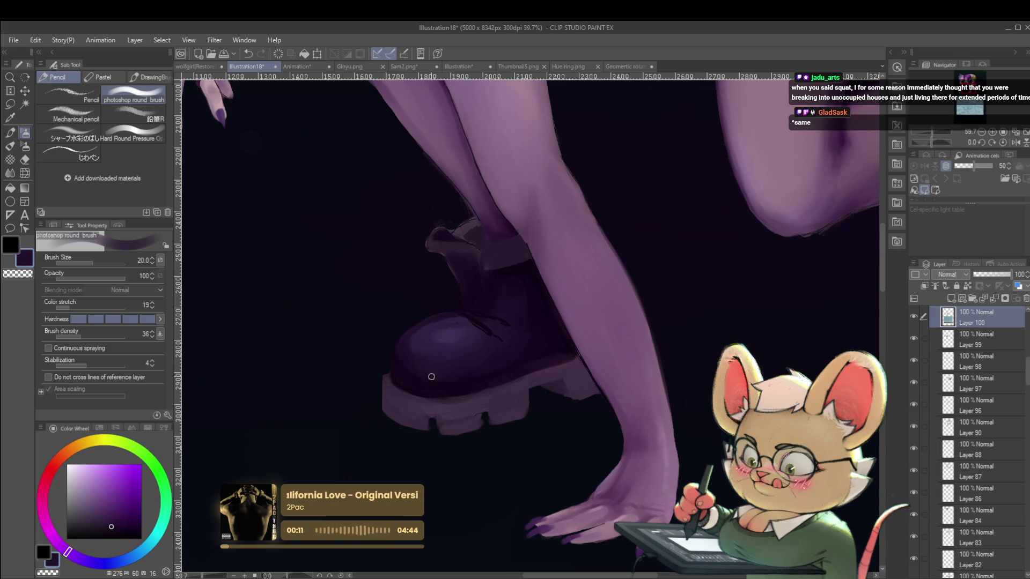
pyautogui.scroll(-5, 435, 364)
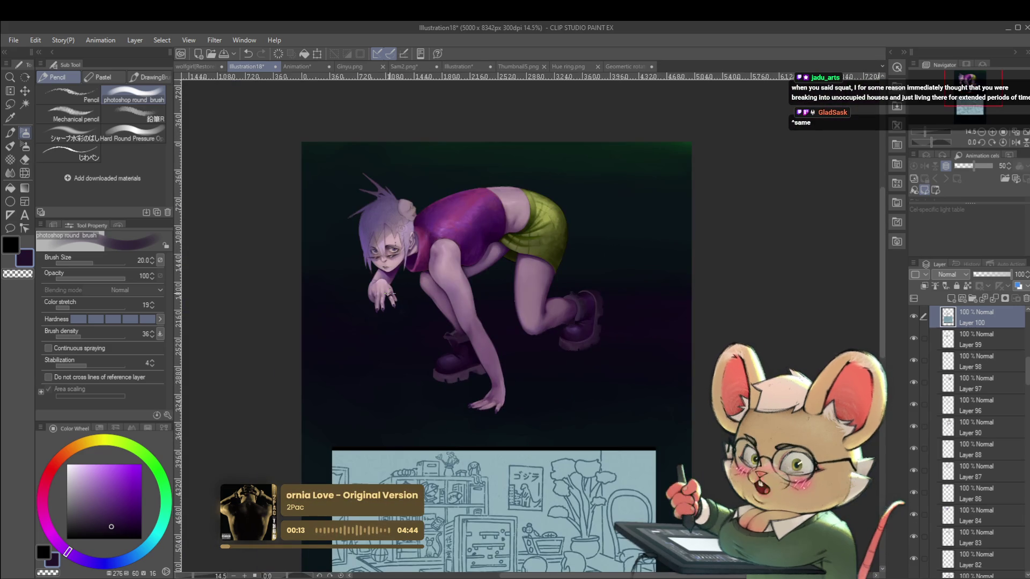
# Step: In mirrored view, zoom in on the boot and sample its muted purple as the painting colour
pyautogui.click(1010, 143)
pyautogui.scroll(3, 641, 355)
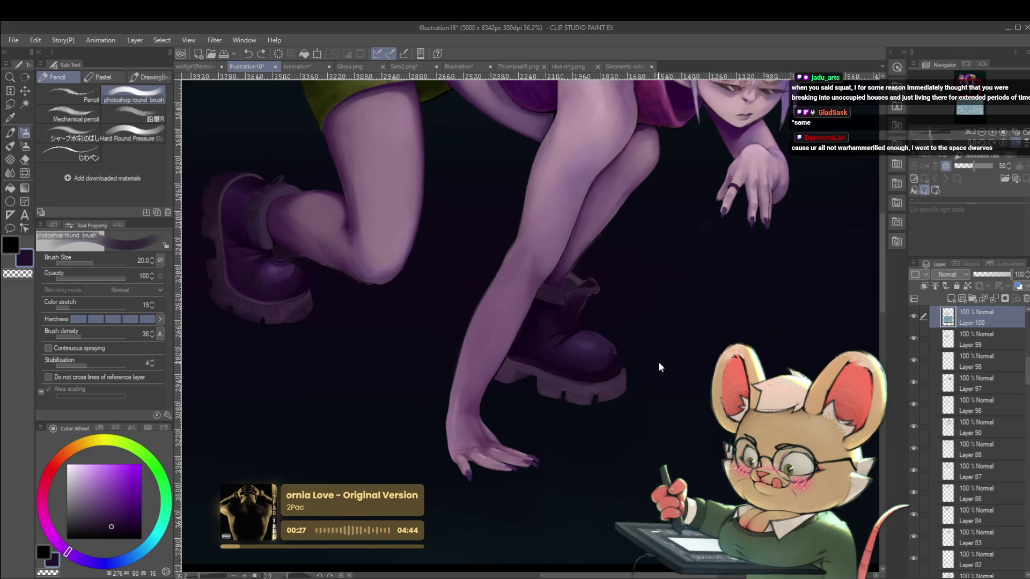
pyautogui.scroll(2, 610, 365)
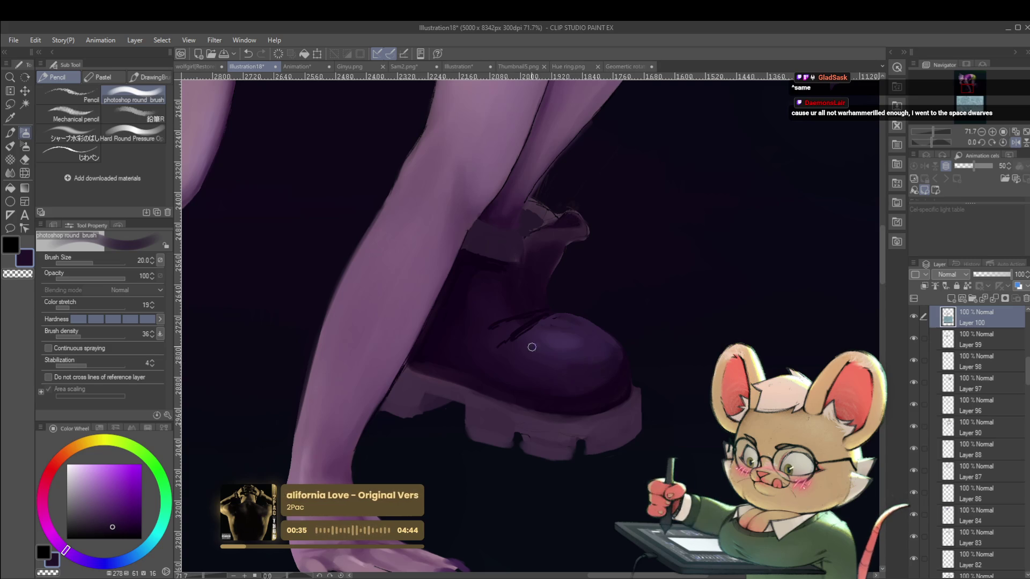
pyautogui.keyDown('alt'); pyautogui.click(558, 364); pyautogui.keyUp('alt')
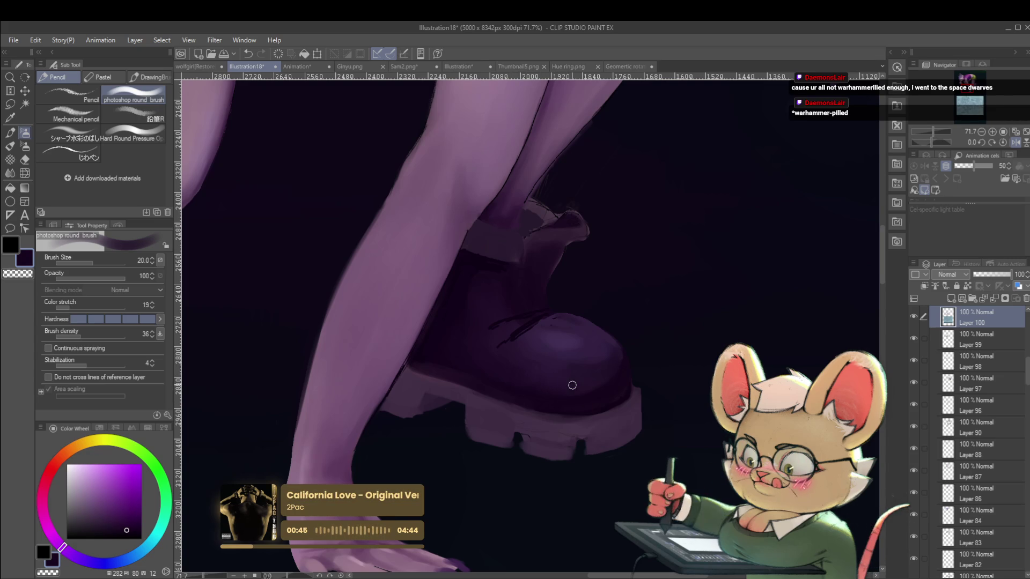
pyautogui.scroll(-5, 603, 339)
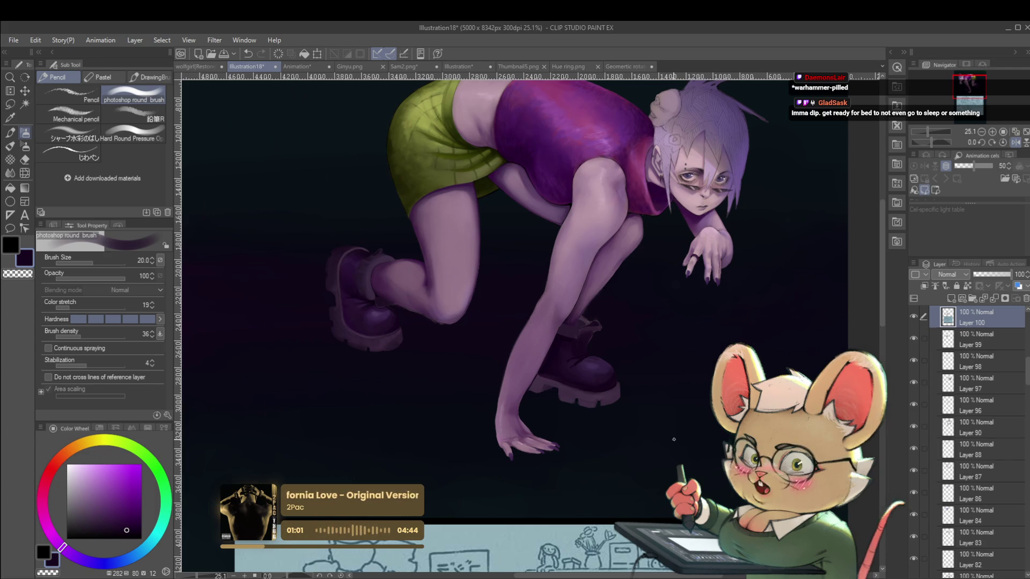
# Step: Flip the view back, shrink the brush to 15, and sample muted and near-black boot purples
pyautogui.click(1015, 143)
pyautogui.scroll(3, 518, 305)
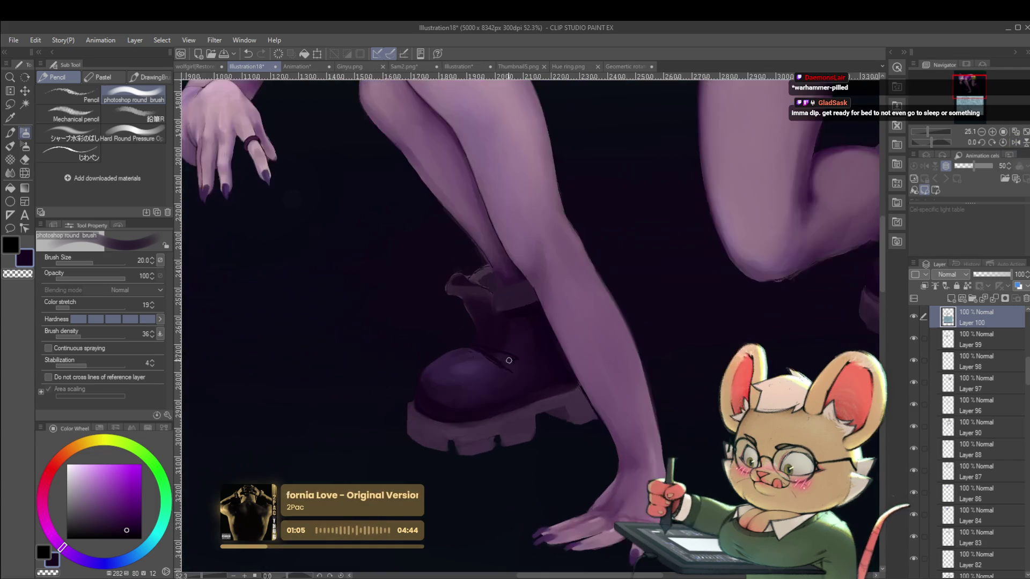
pyautogui.keyDown('alt'); pyautogui.click(482, 335); pyautogui.keyUp('alt')
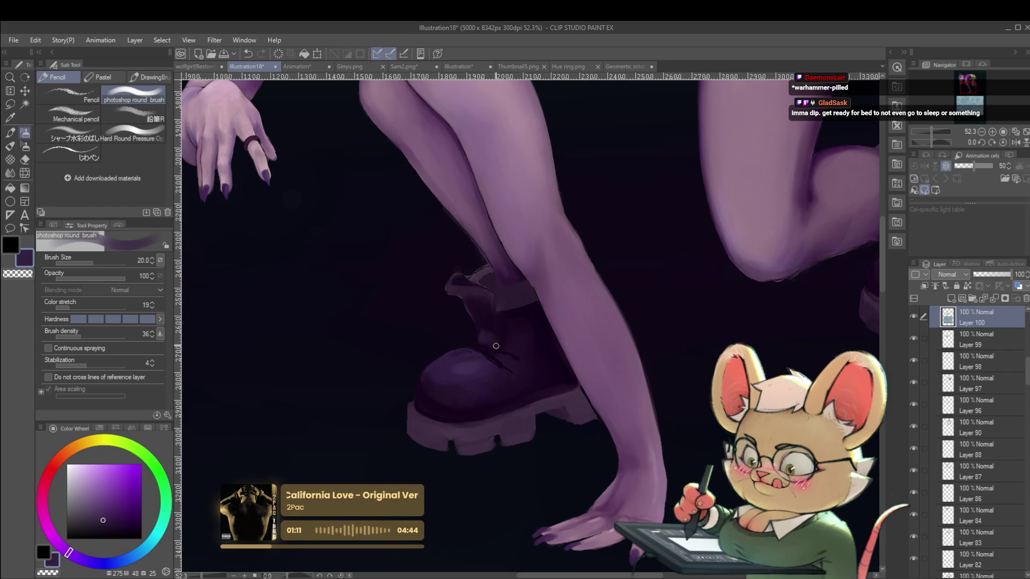
pyautogui.press('[')
pyautogui.press('[')
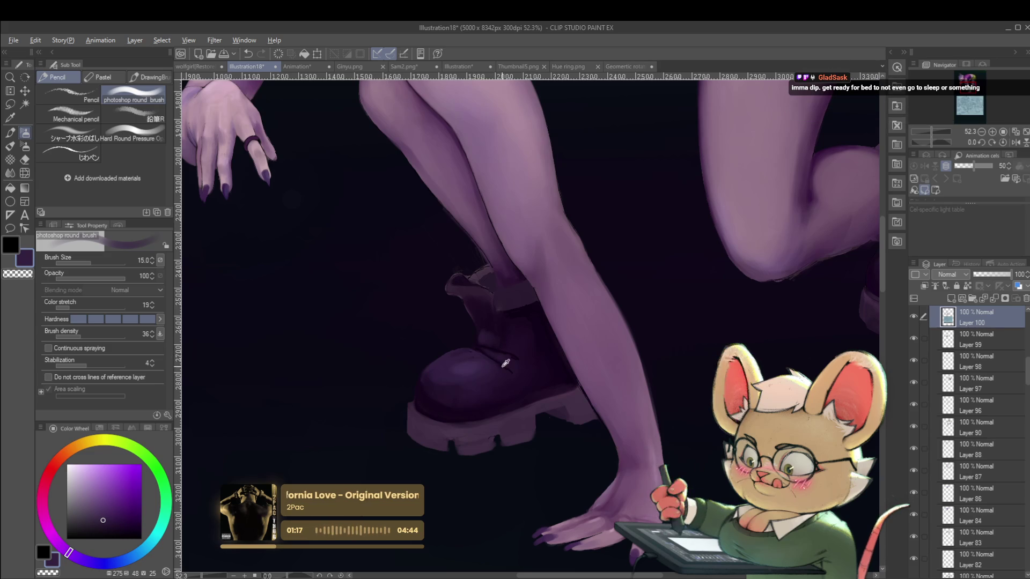
pyautogui.keyDown('alt'); pyautogui.click(488, 358); pyautogui.keyUp('alt')
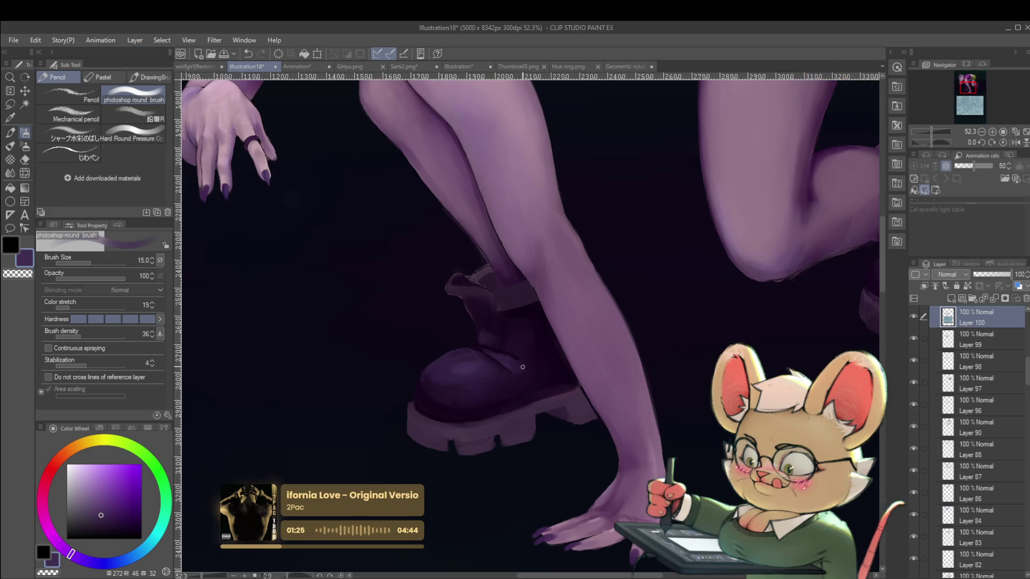
pyautogui.scroll(-5, 516, 363)
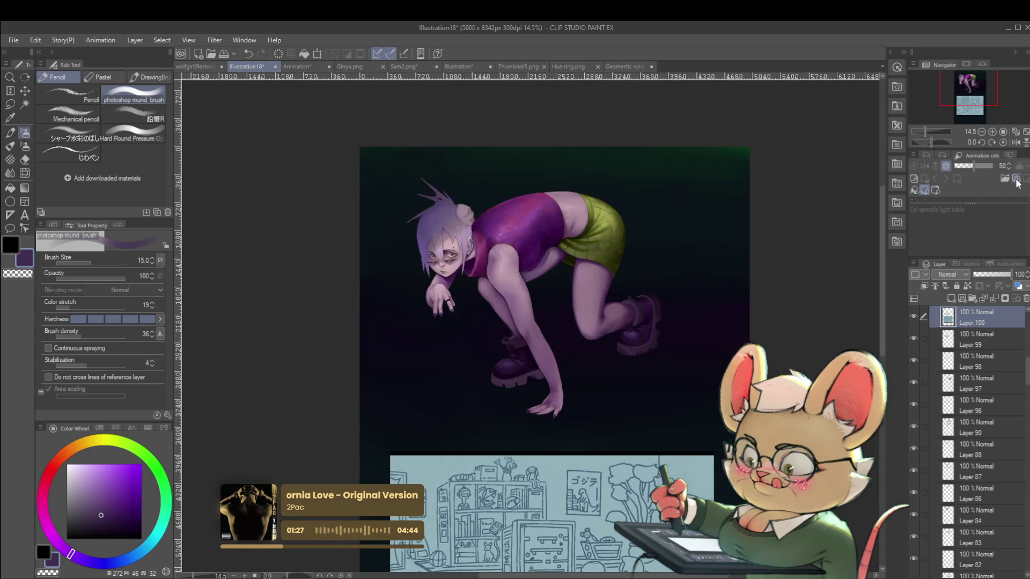
# Step: Mirror the view and sample two dark purples from the front boot
pyautogui.click(1015, 142)
pyautogui.scroll(5, 598, 345)
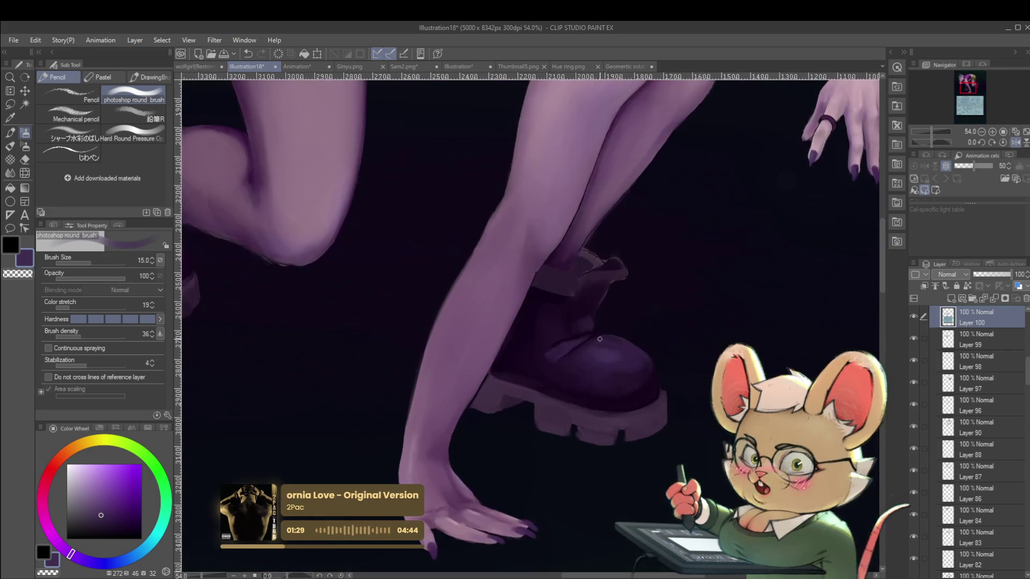
pyautogui.keyDown('alt'); pyautogui.click(563, 344); pyautogui.keyUp('alt')
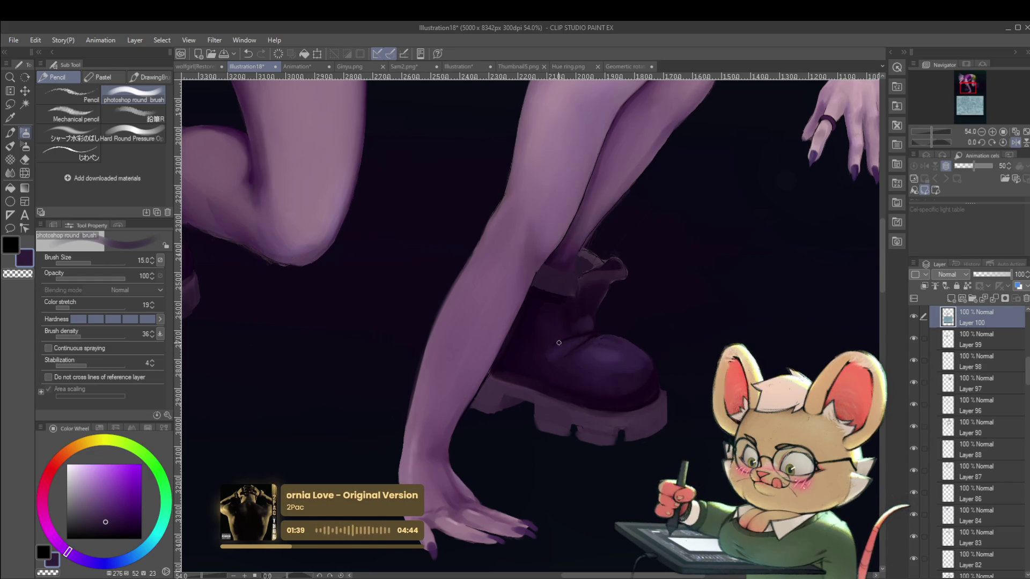
pyautogui.keyDown('alt'); pyautogui.click(554, 332); pyautogui.keyUp('alt')
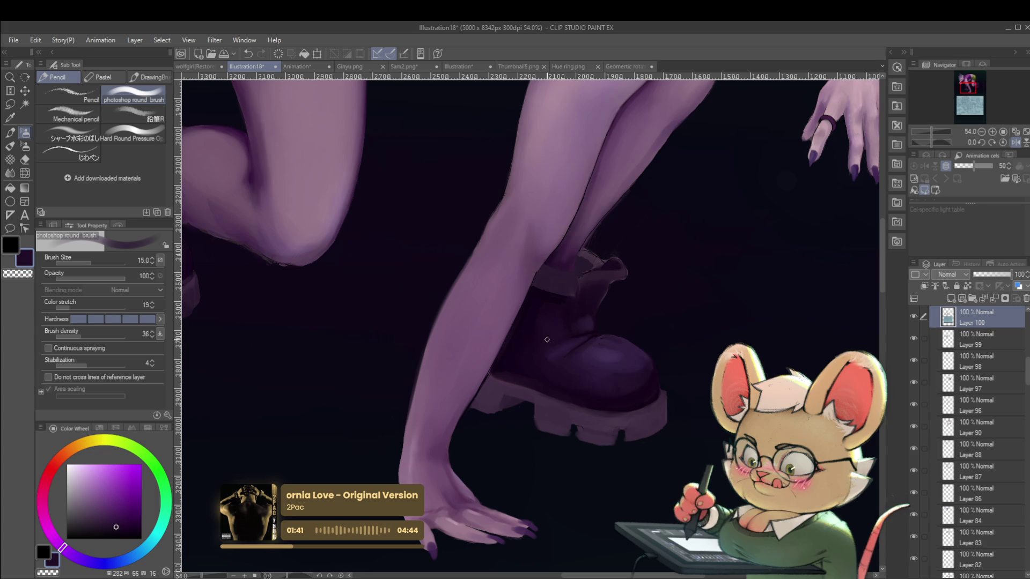
pyautogui.scroll(-4, 536, 346)
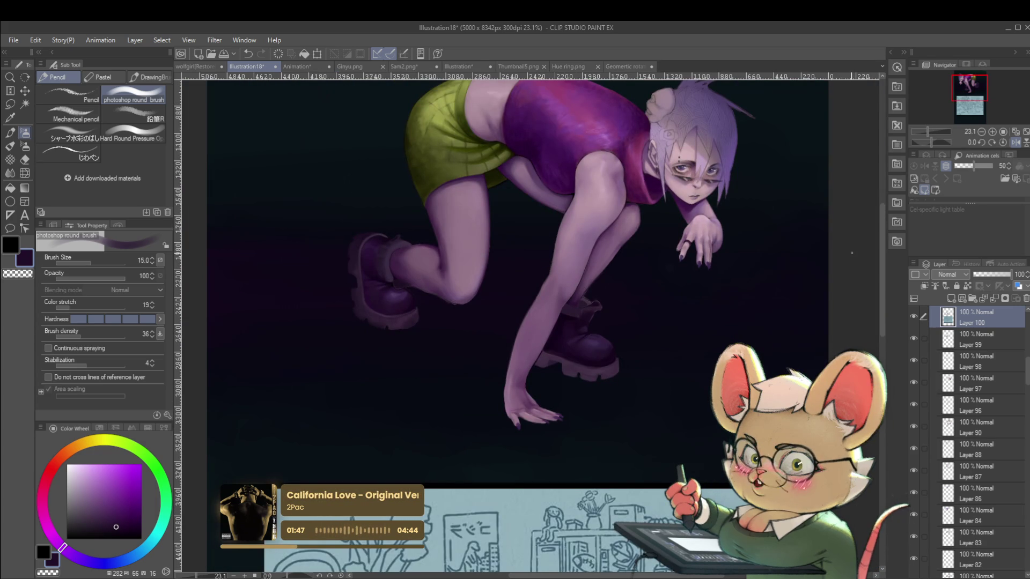
# Step: Mirror again, enlarge the brush to 30, and sample darker and lighter mid purples from the boot
pyautogui.click(1015, 142)
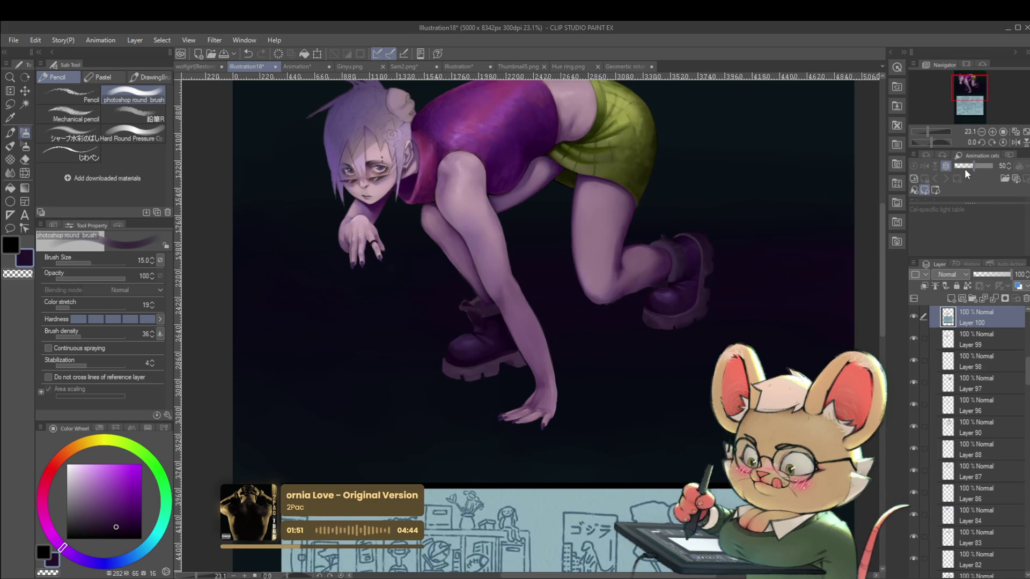
pyautogui.scroll(3, 467, 354)
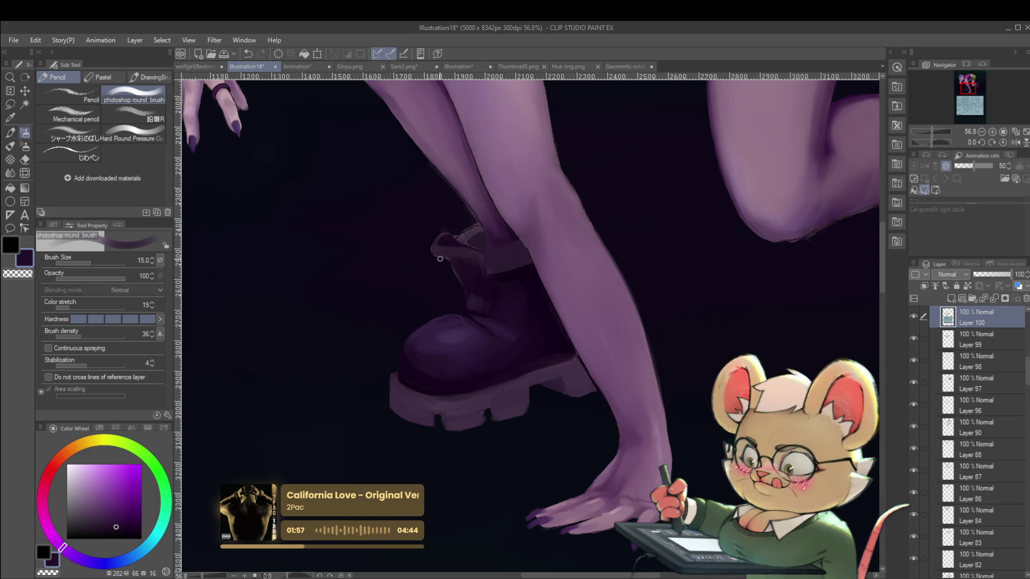
pyautogui.keyDown('alt'); pyautogui.click(481, 327); pyautogui.keyUp('alt')
pyautogui.press(']')
pyautogui.press(']')
pyautogui.press(']')
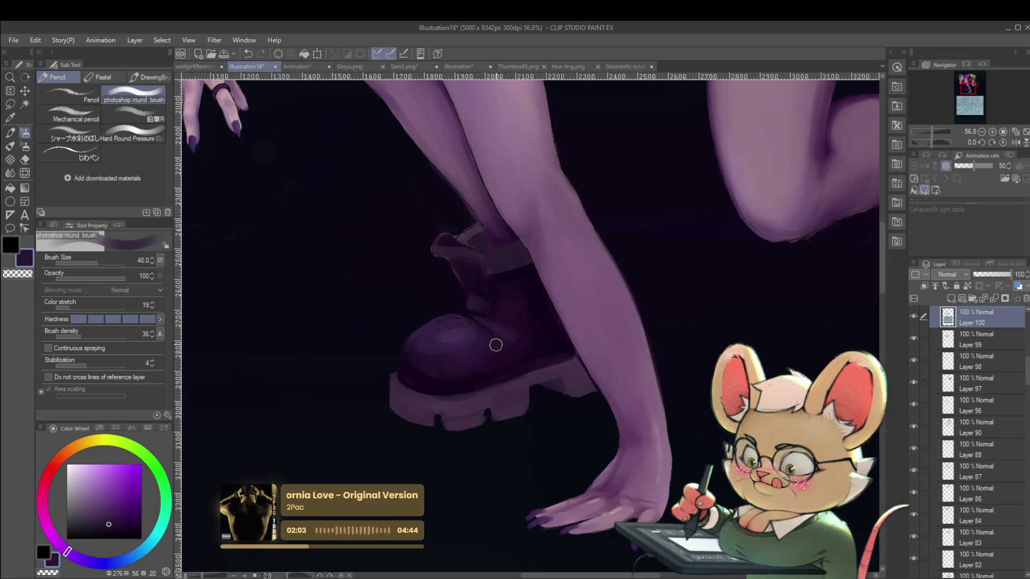
pyautogui.keyDown('alt'); pyautogui.click(490, 343); pyautogui.keyUp('alt')
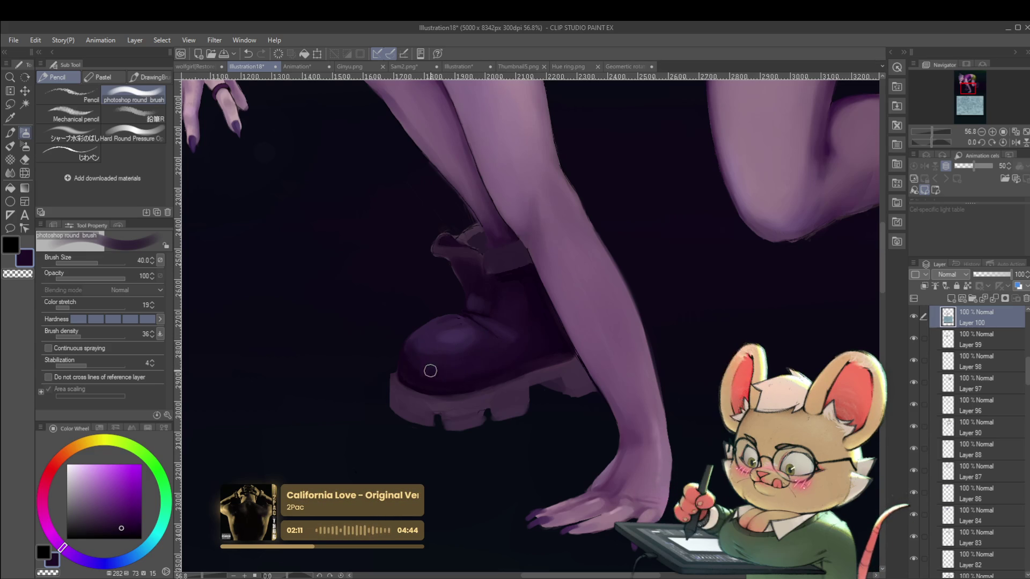
pyautogui.keyDown('alt'); pyautogui.click(416, 341); pyautogui.keyUp('alt')
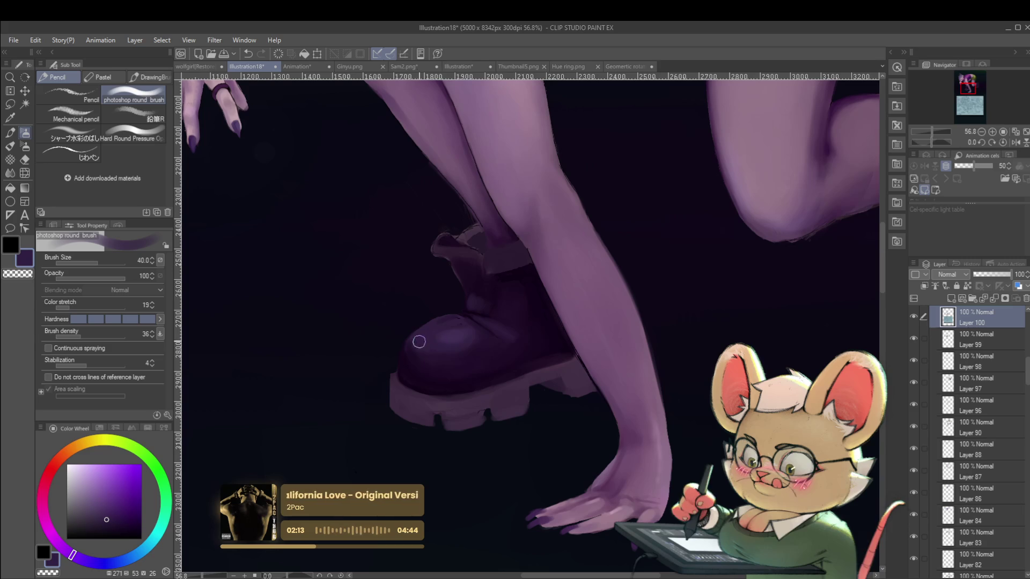
pyautogui.scroll(-5, 434, 322)
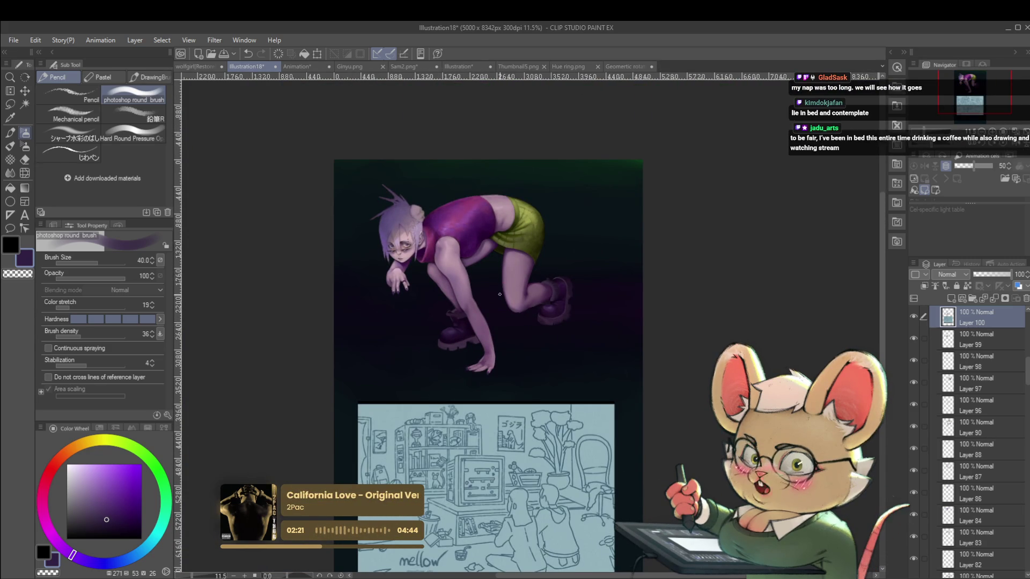
# Step: Flip with H, then work near-black and darker purples into the boot with the brush at 20
pyautogui.press('h')
pyautogui.scroll(5, 617, 327)
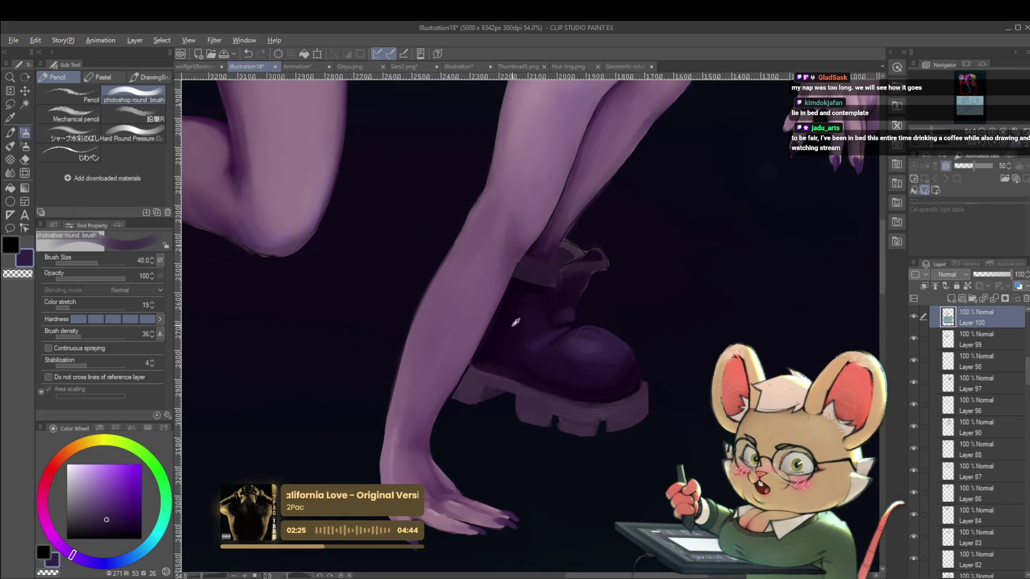
pyautogui.keyDown('alt'); pyautogui.click(507, 319); pyautogui.keyUp('alt')
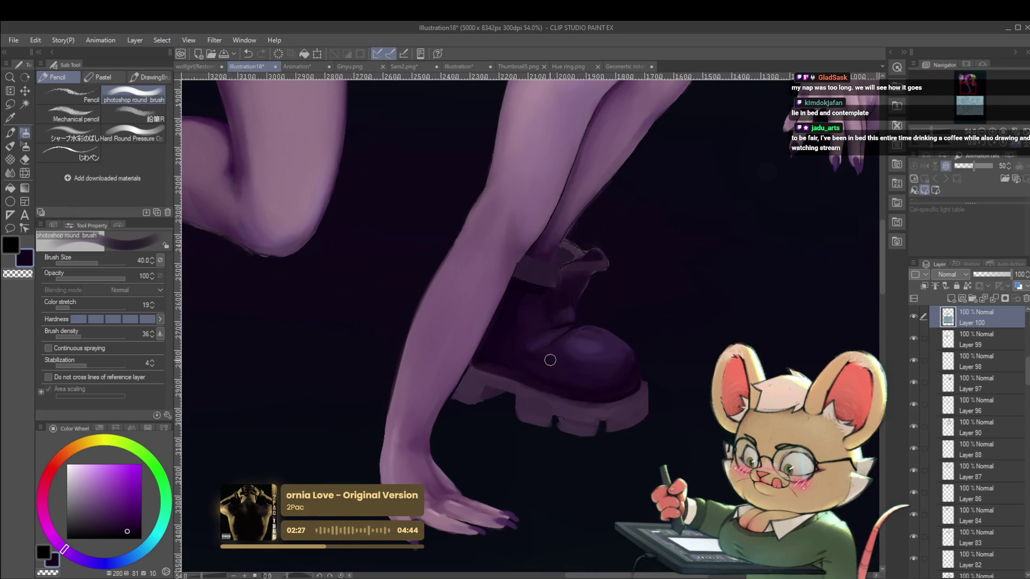
pyautogui.scroll(-5, 596, 381)
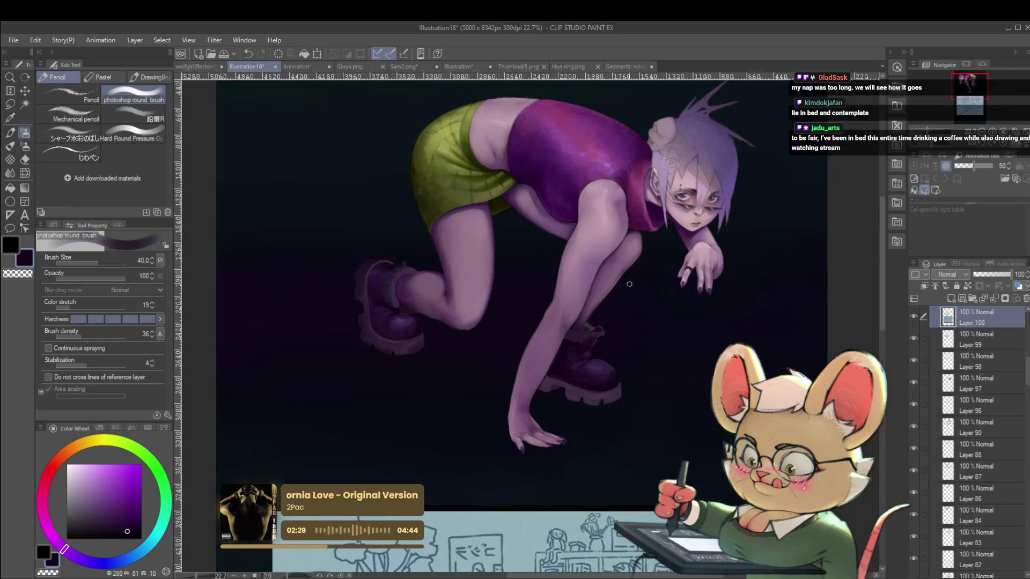
pyautogui.scroll(-1, 574, 321)
pyautogui.scroll(6, 640, 375)
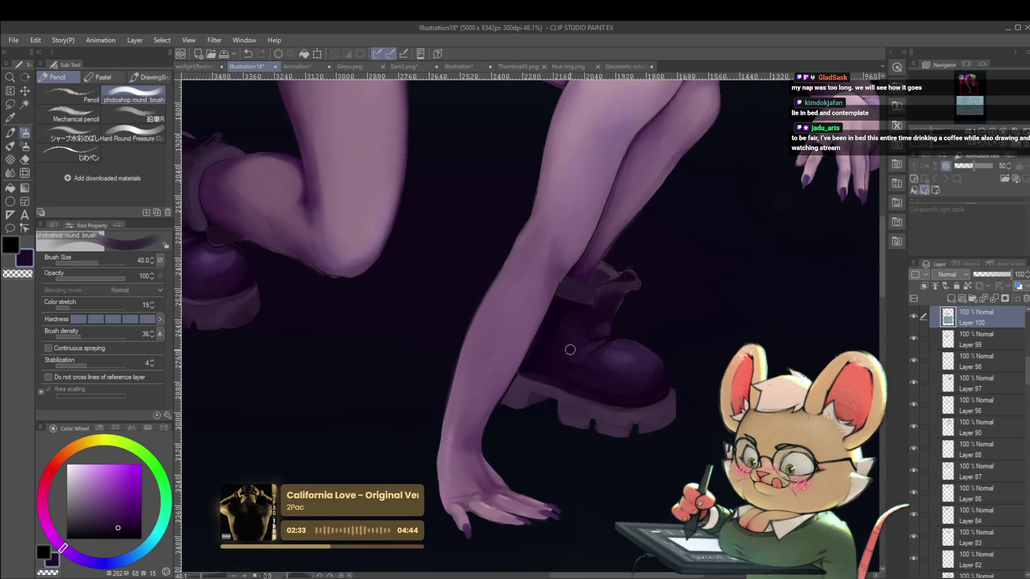
pyautogui.scroll(-4, 591, 332)
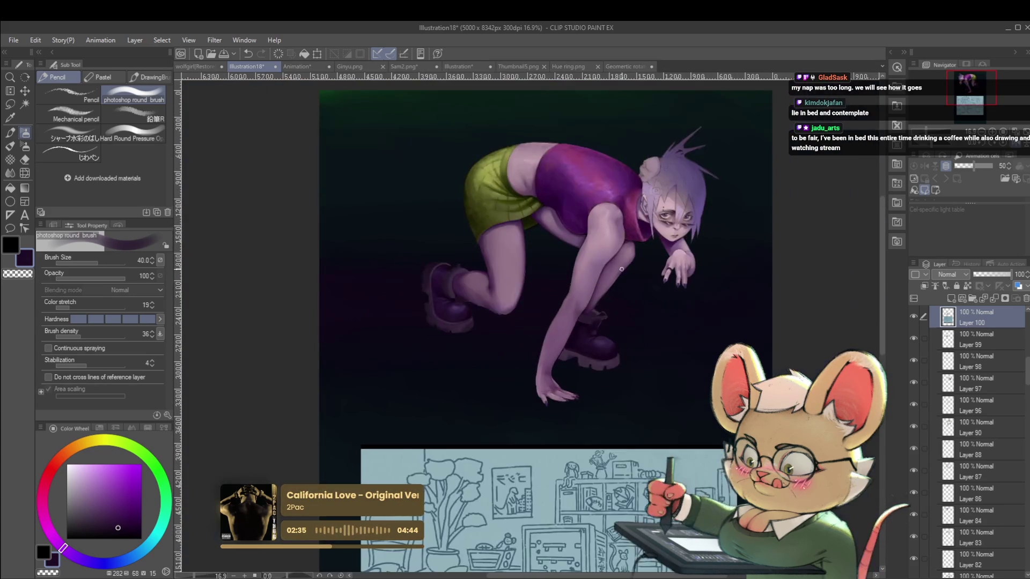
pyautogui.scroll(4, 582, 342)
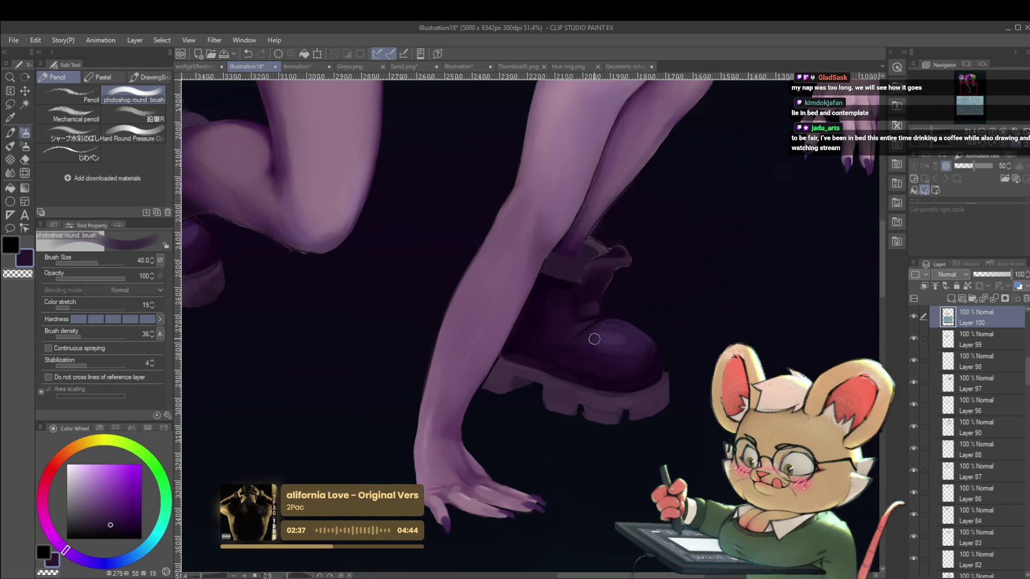
pyautogui.press('[')
pyautogui.press('[')
pyautogui.press('[')
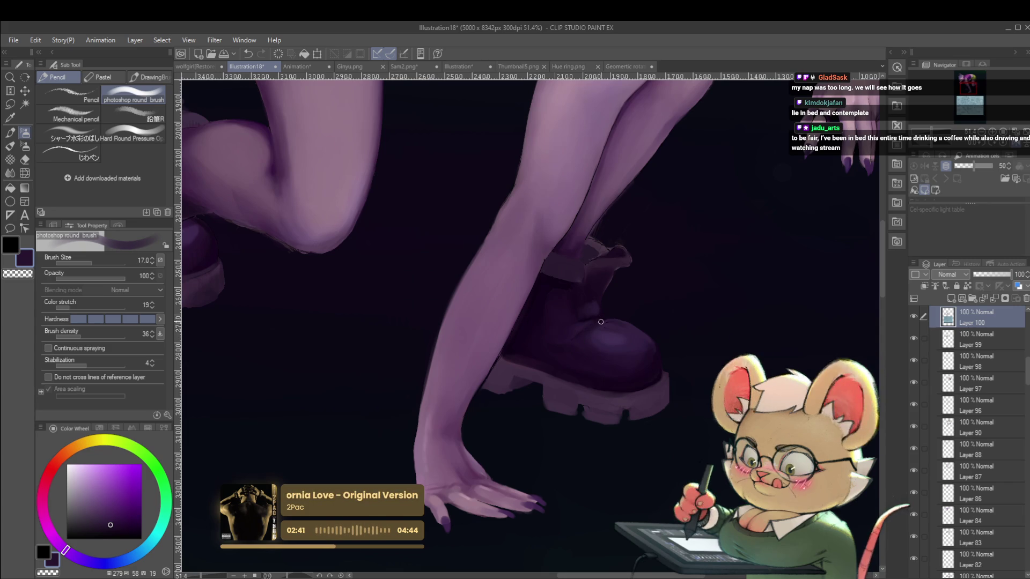
pyautogui.keyDown('alt'); pyautogui.click(601, 320); pyautogui.keyUp('alt')
pyautogui.scroll(-4, 598, 322)
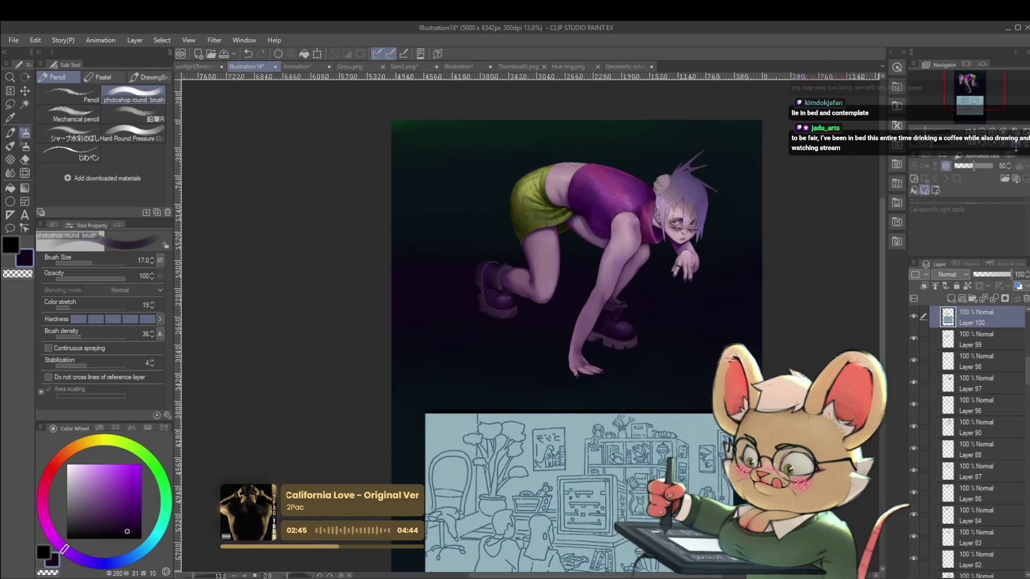
# Step: Flip the view back to normal and sample lighter purples from the boot
pyautogui.press('h')
pyautogui.scroll(6, 395, 311)
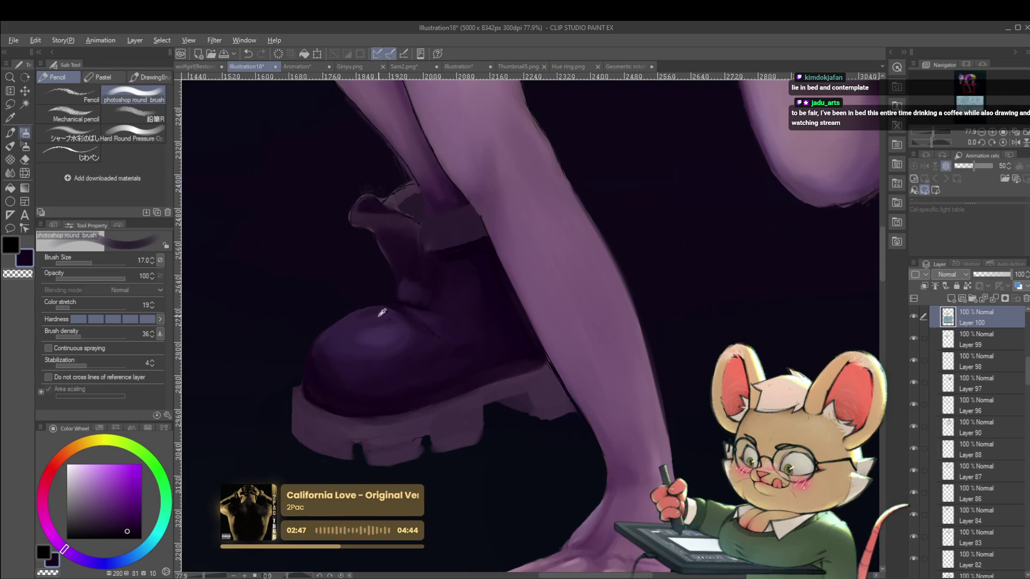
pyautogui.keyDown('alt'); pyautogui.click(381, 312); pyautogui.keyUp('alt')
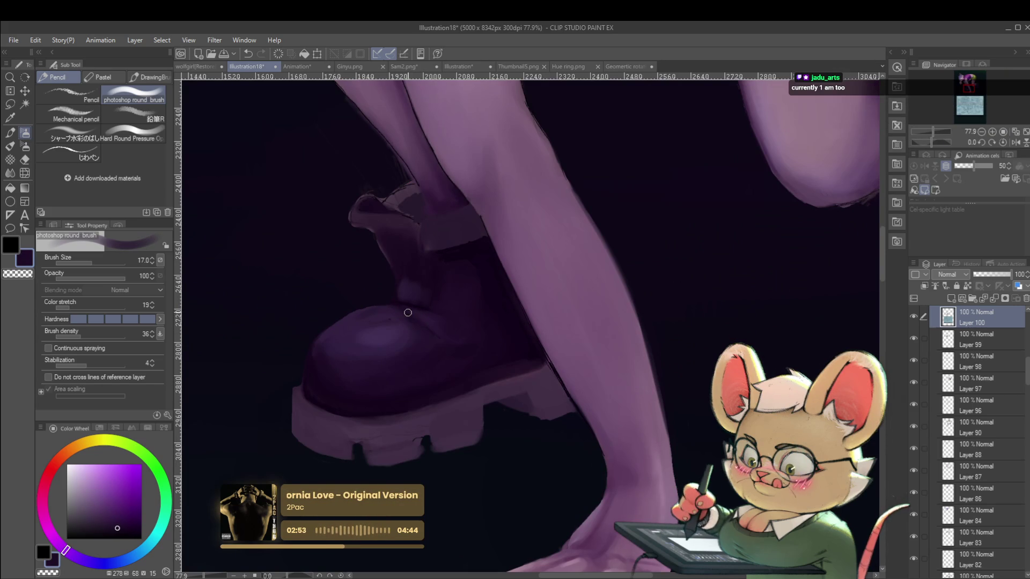
pyautogui.keyDown('alt'); pyautogui.click(437, 338); pyautogui.keyUp('alt')
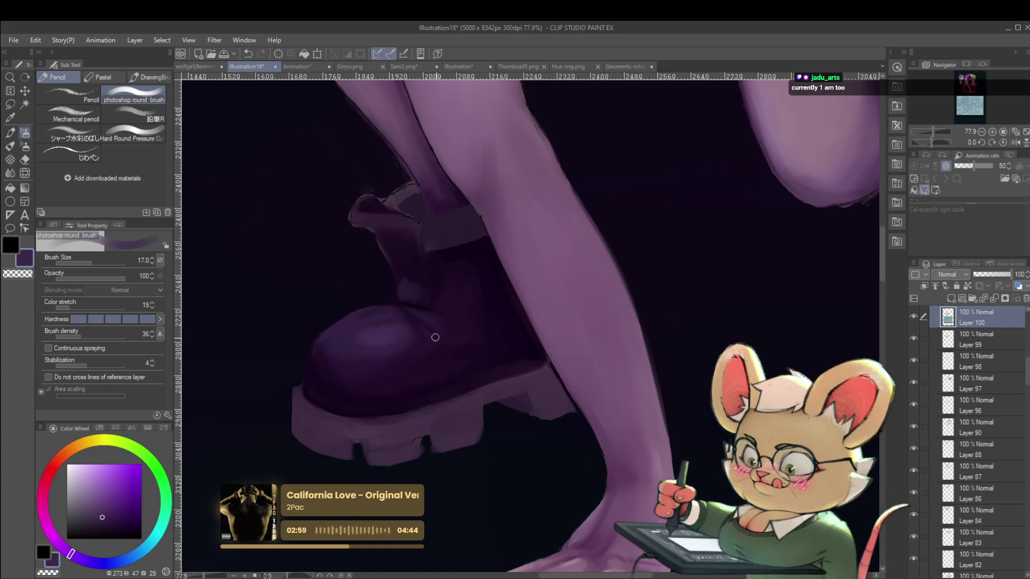
pyautogui.scroll(-5, 423, 322)
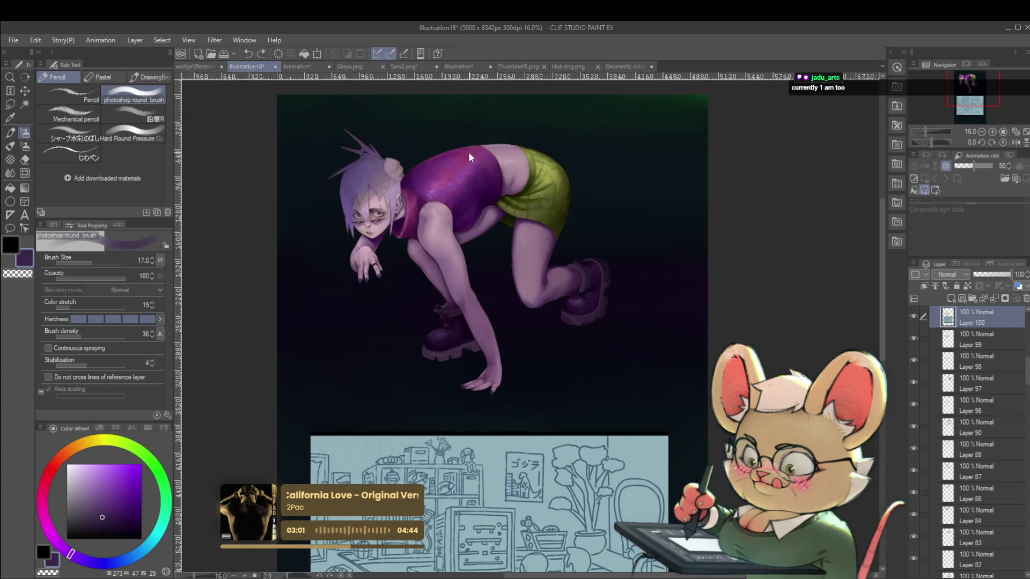
# Step: Zoom in on the front boot, dab dark shading onto it, and check it mirrored
pyautogui.moveTo(604, 216); pyautogui.dragTo(610, 231)
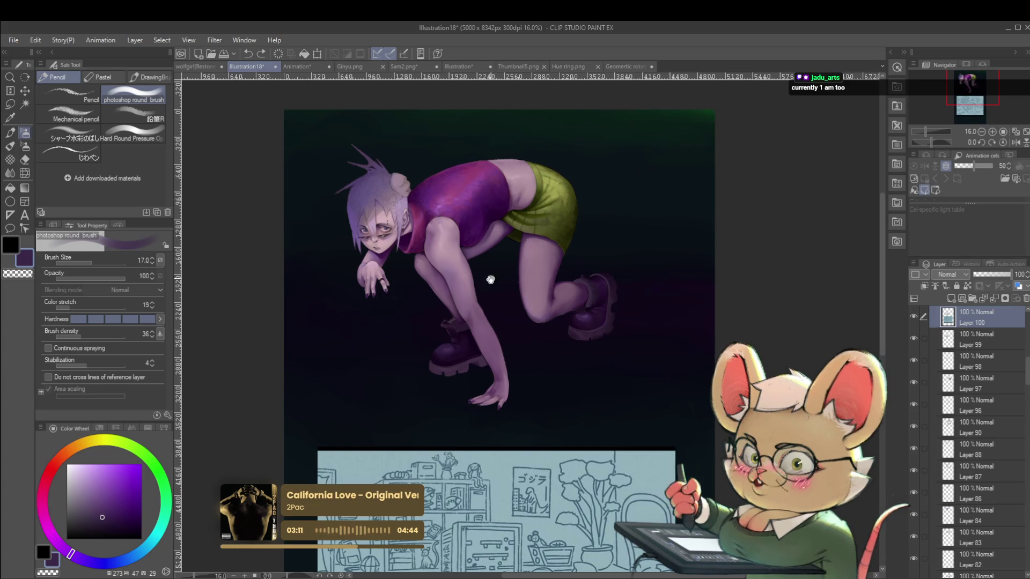
pyautogui.moveTo(490, 272); pyautogui.dragTo(494, 298)
pyautogui.moveTo(465, 376); pyautogui.dragTo(493, 325)
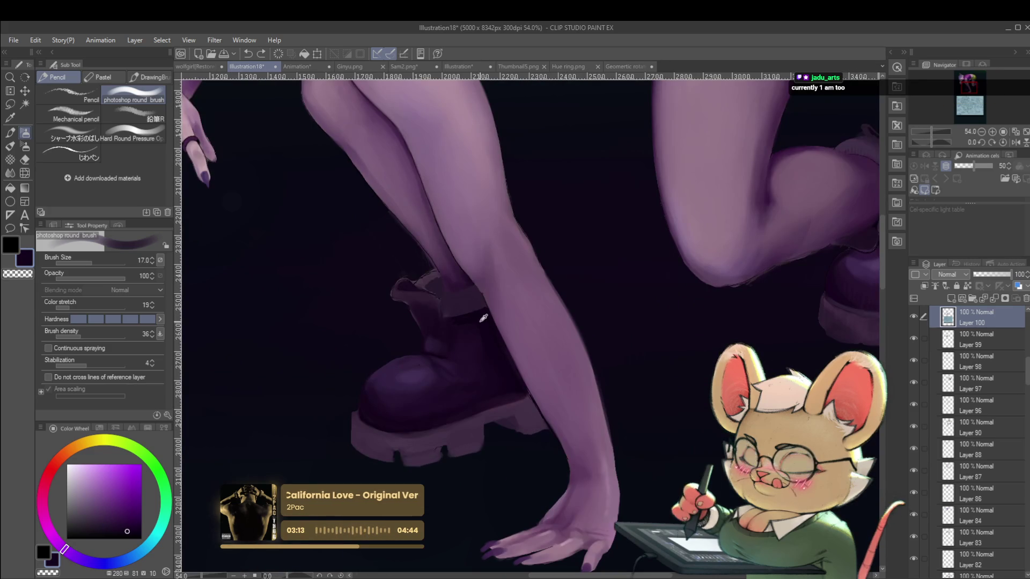
pyautogui.click(440, 345)
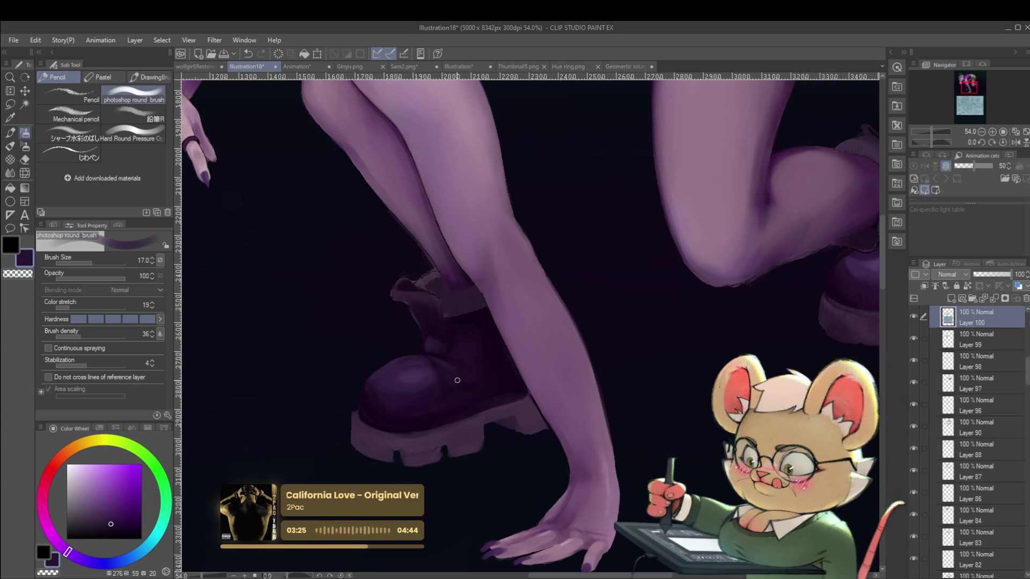
pyautogui.scroll(-5, 406, 363)
pyautogui.scroll(-2, 406, 363)
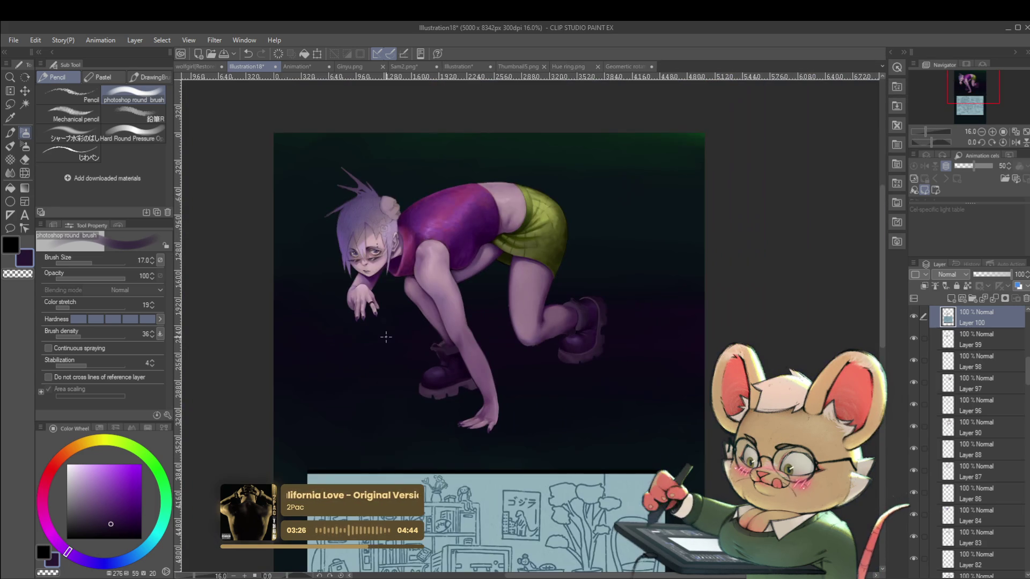
pyautogui.click(1016, 143)
# Step: Sample dark, brighter, and very dark strap purples from the boot, zooming out with Ctrl+0 to check
pyautogui.scroll(8, 594, 351)
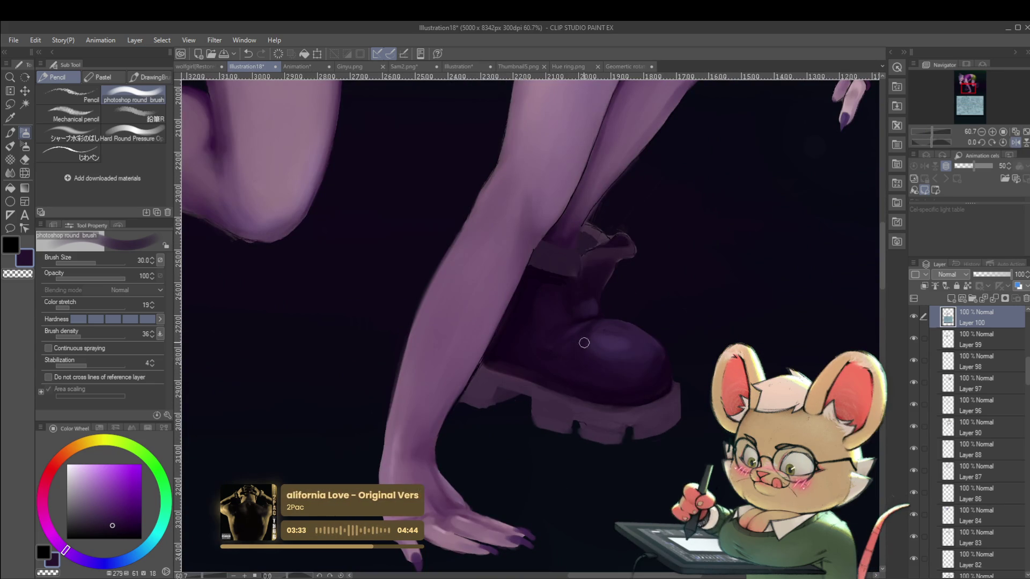
pyautogui.moveTo(579, 343); pyautogui.dragTo(595, 358)
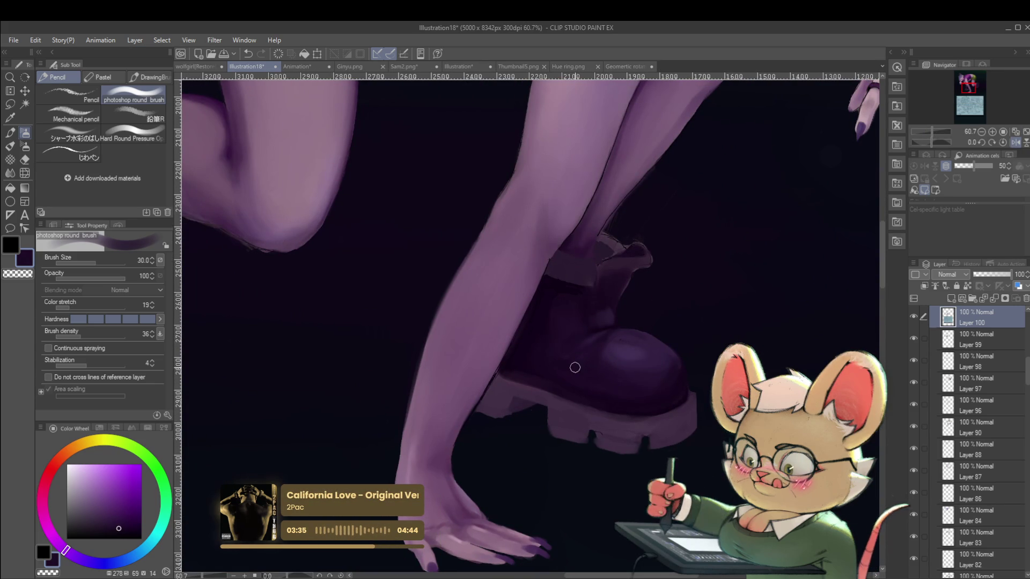
pyautogui.keyDown('alt'); pyautogui.click(543, 311); pyautogui.keyUp('alt')
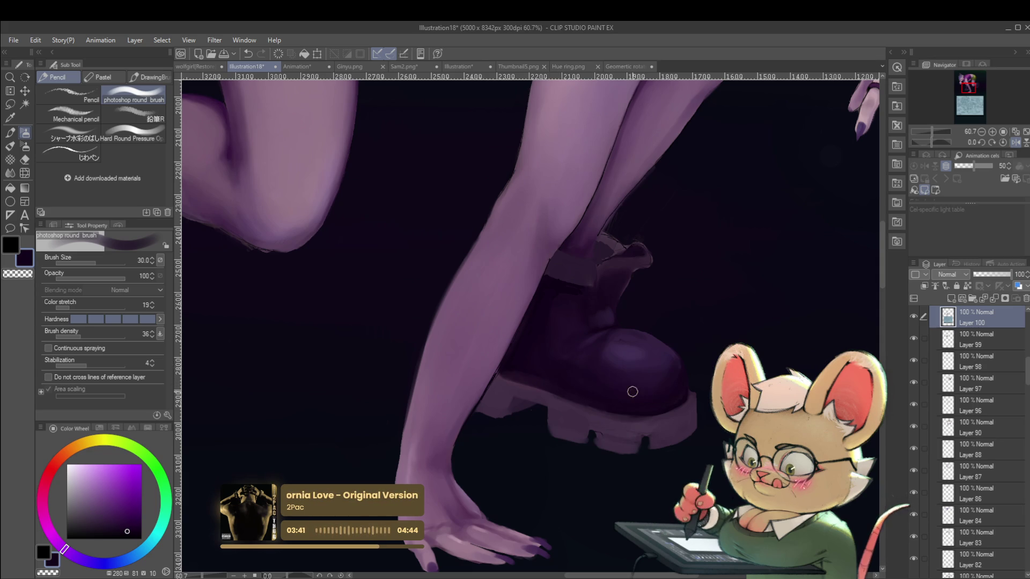
pyautogui.hotkey('ctrl', '0')
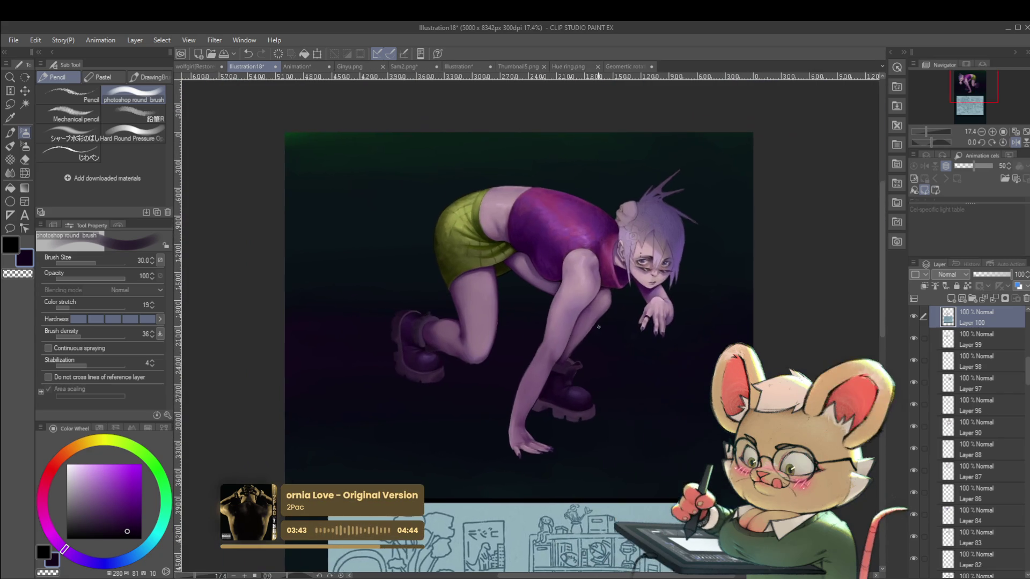
pyautogui.scroll(5, 559, 376)
pyautogui.keyDown('alt'); pyautogui.click(558, 377); pyautogui.keyUp('alt')
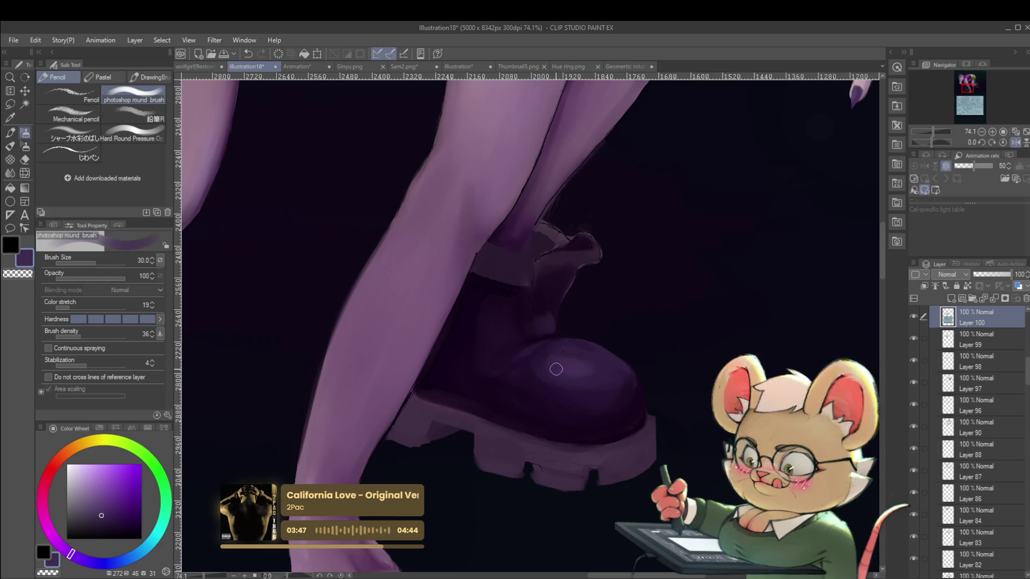
pyautogui.keyDown('alt'); pyautogui.click(566, 352); pyautogui.keyUp('alt')
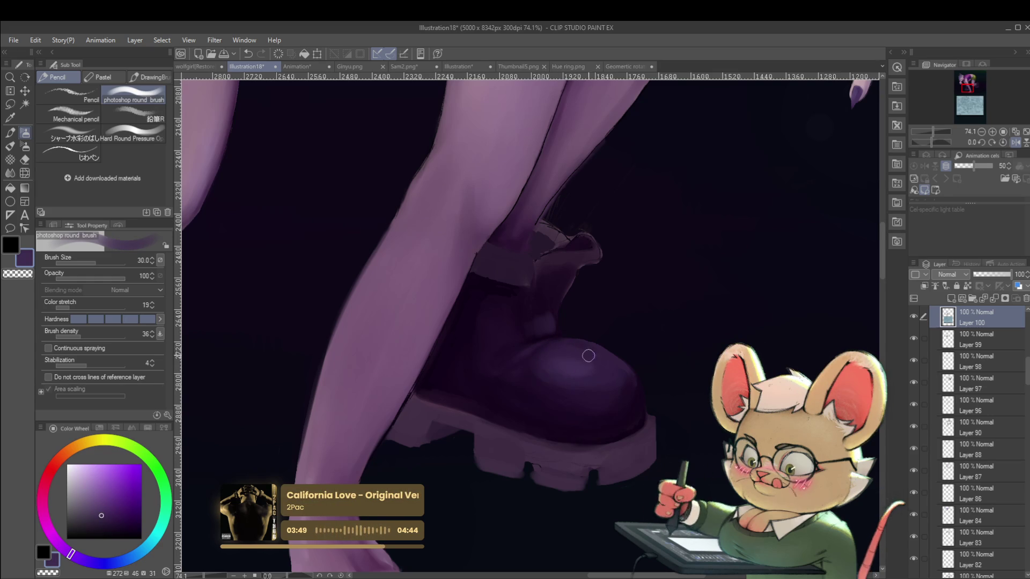
pyautogui.keyDown('alt'); pyautogui.click(475, 279); pyautogui.keyUp('alt')
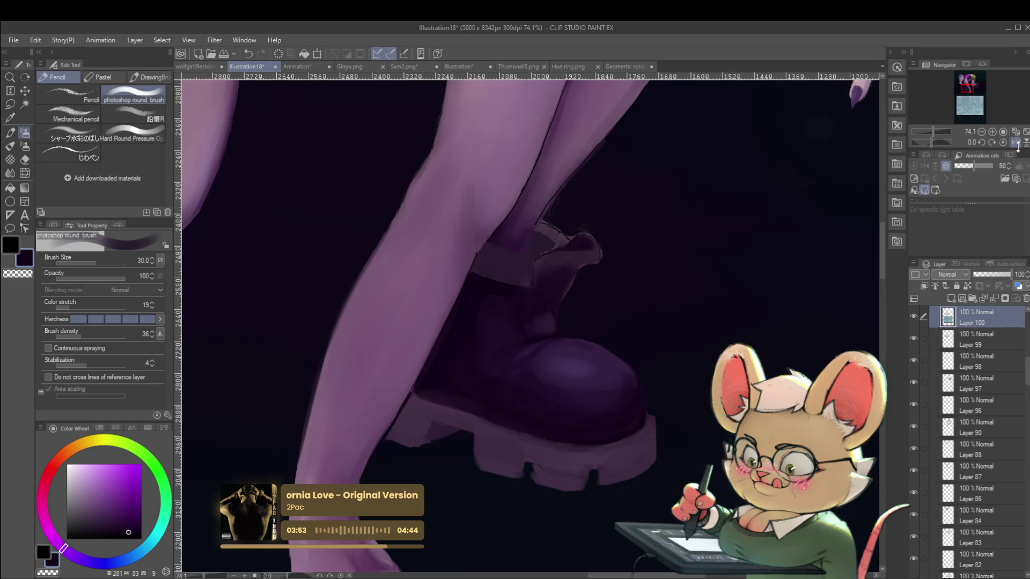
# Step: Mirror the view, set the brush to 12, and redraw the stroke above the boot longer
pyautogui.press('h')
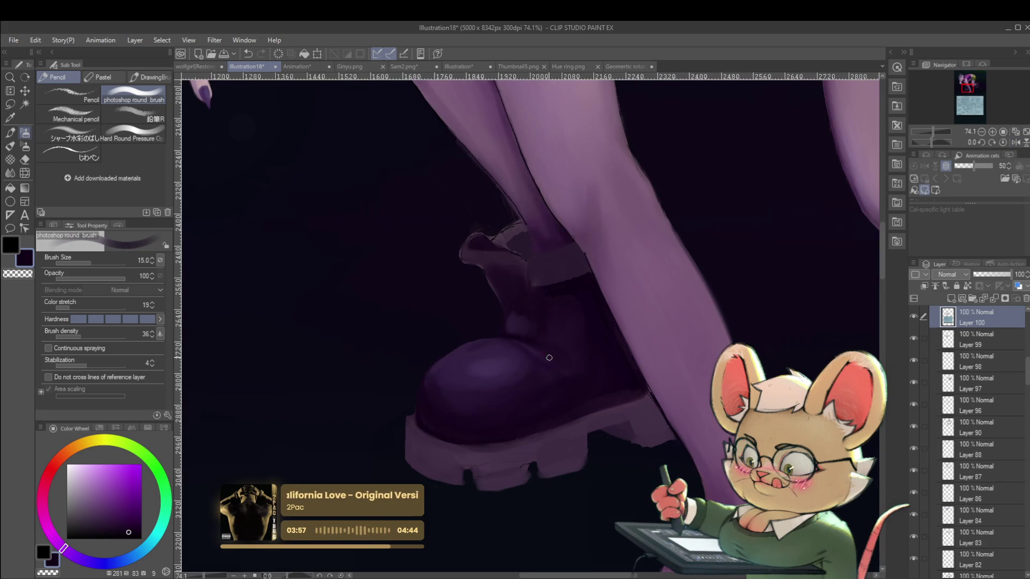
pyautogui.press('[')
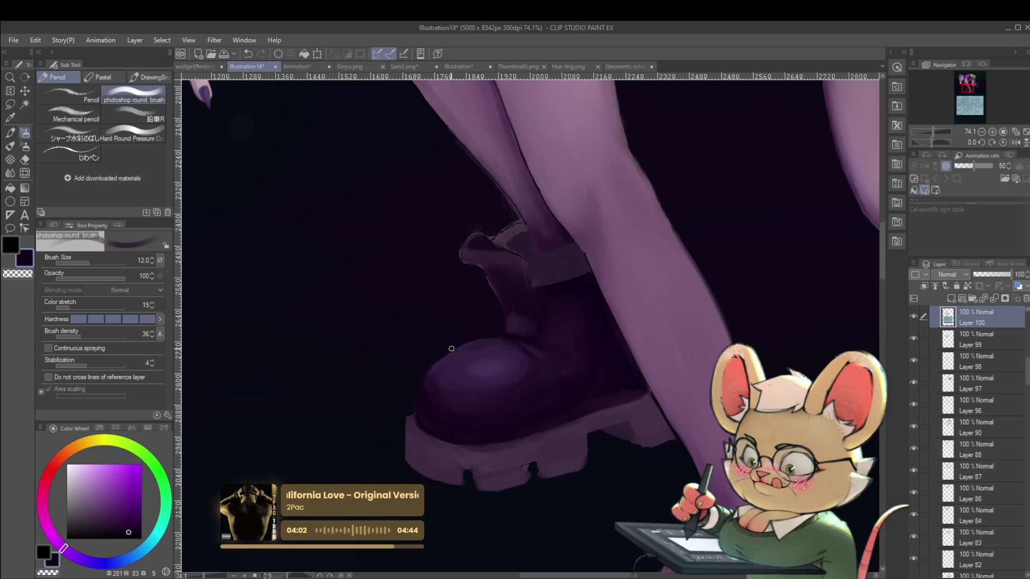
pyautogui.hotkey('ctrl', 'z')
pyautogui.moveTo(441, 354); pyautogui.dragTo(493, 340)
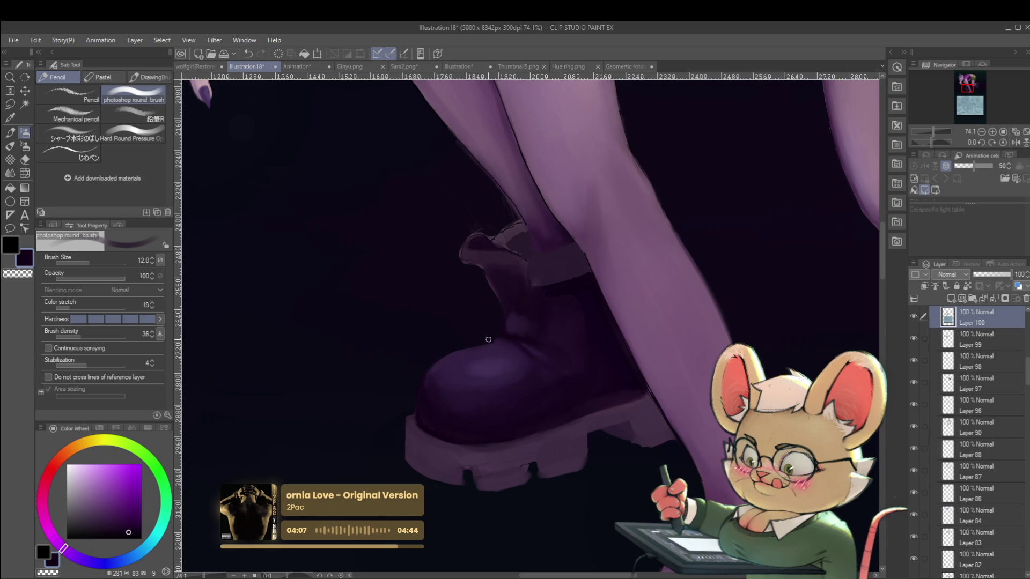
pyautogui.scroll(-8, 499, 345)
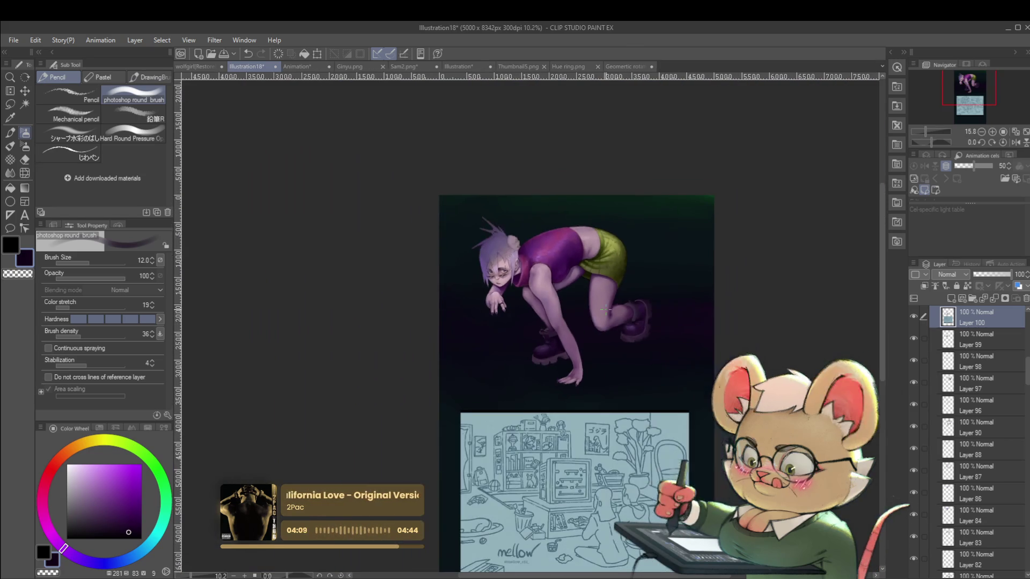
# Step: Mirror the view, shift the figure right, and zoom in to review the shaded boots
pyautogui.click(1018, 143)
pyautogui.scroll(4, 555, 349)
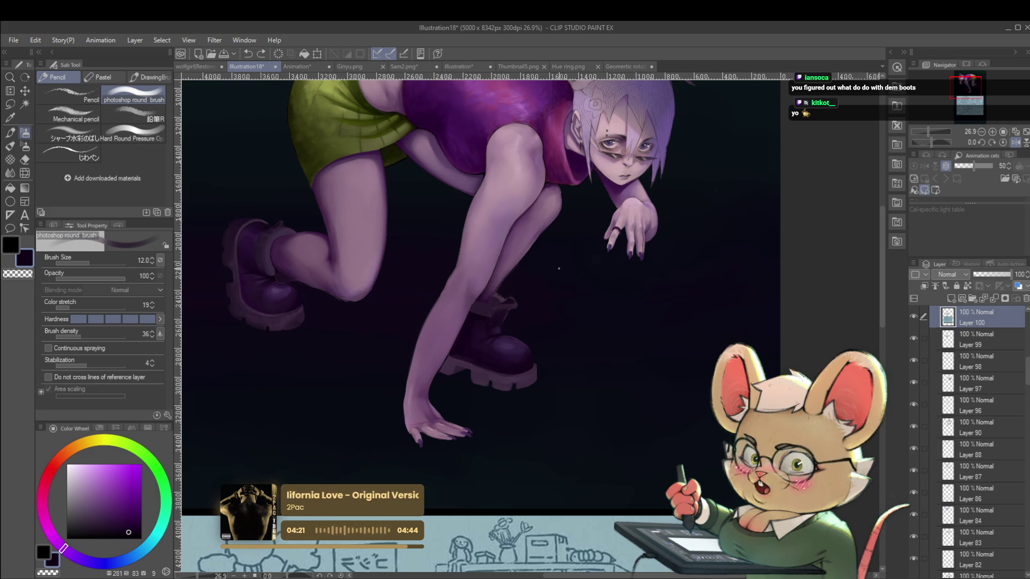
pyautogui.moveTo(558, 269); pyautogui.dragTo(579, 264)
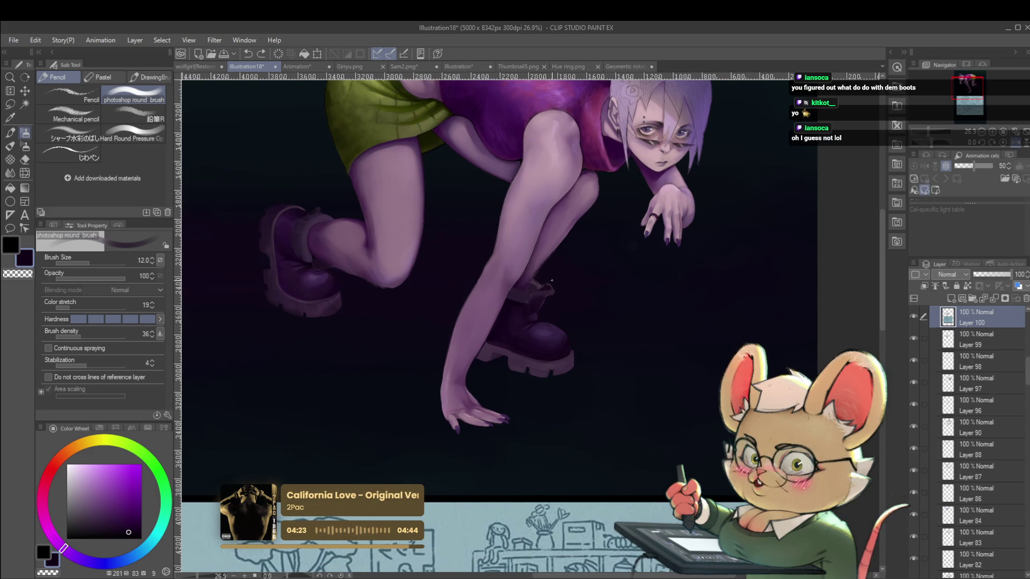
pyautogui.scroll(2, 548, 268)
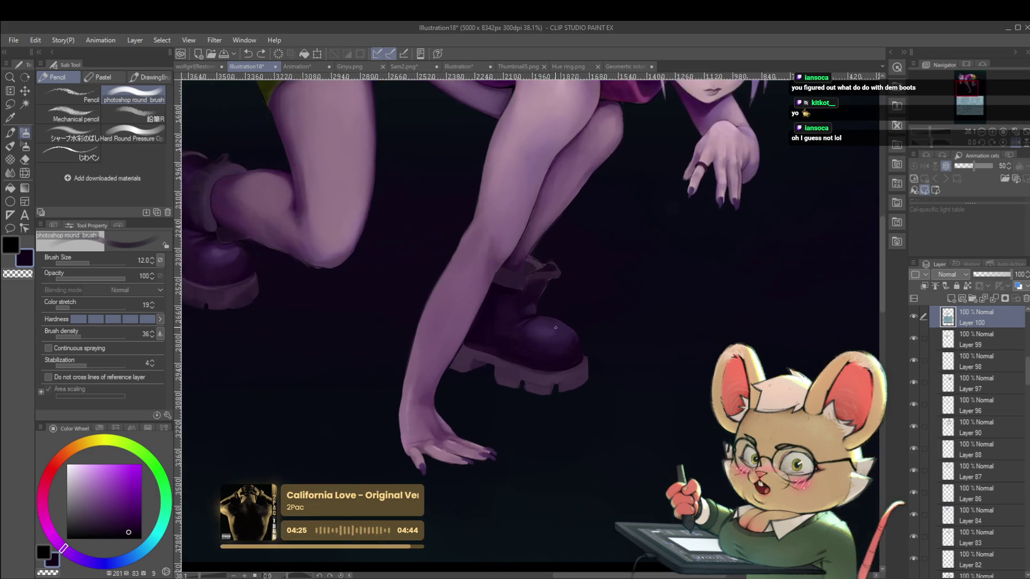
pyautogui.scroll(-3, 541, 312)
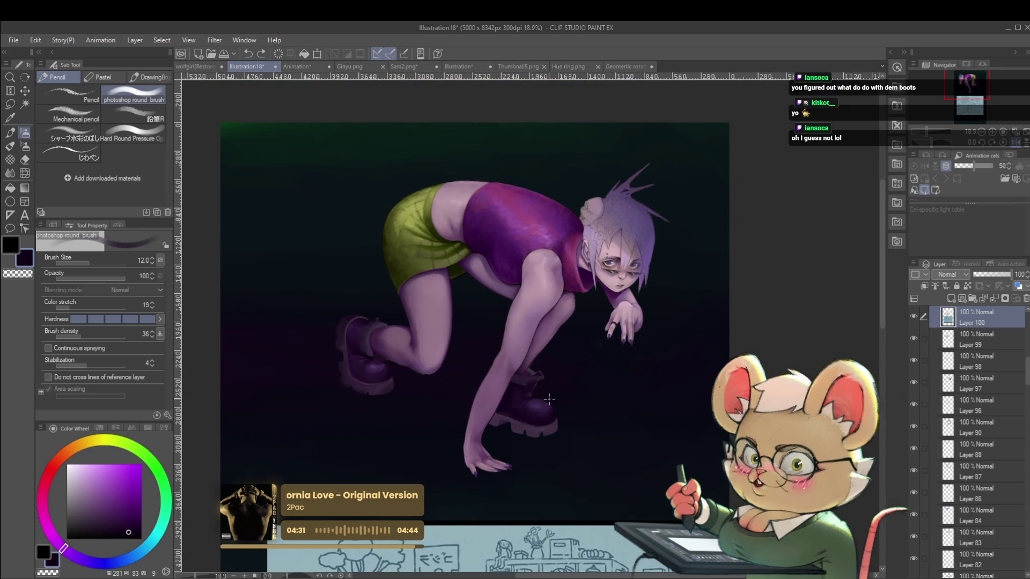
pyautogui.scroll(5, 537, 395)
pyautogui.scroll(3, 537, 395)
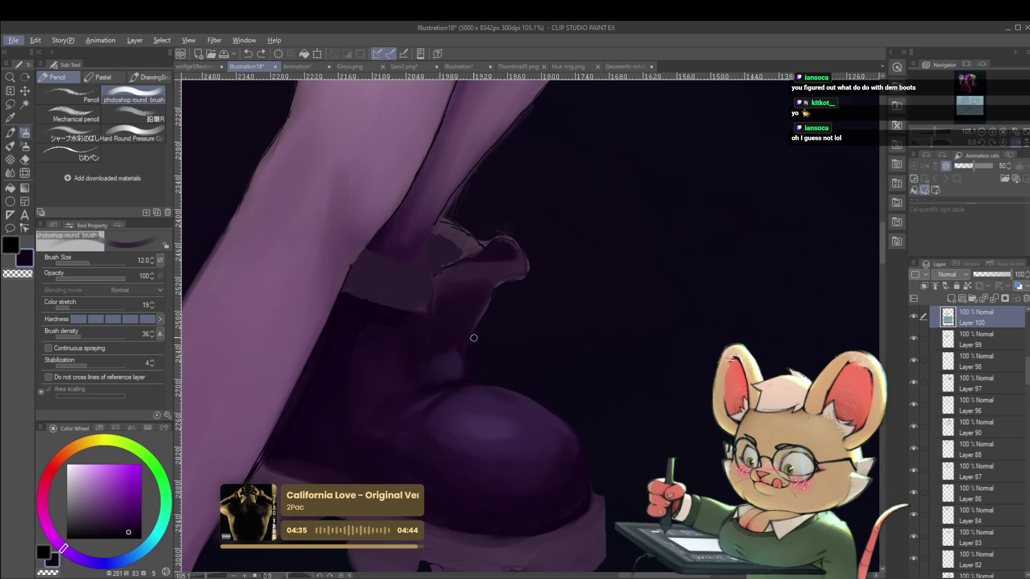
pyautogui.moveTo(471, 337); pyautogui.dragTo(496, 289)
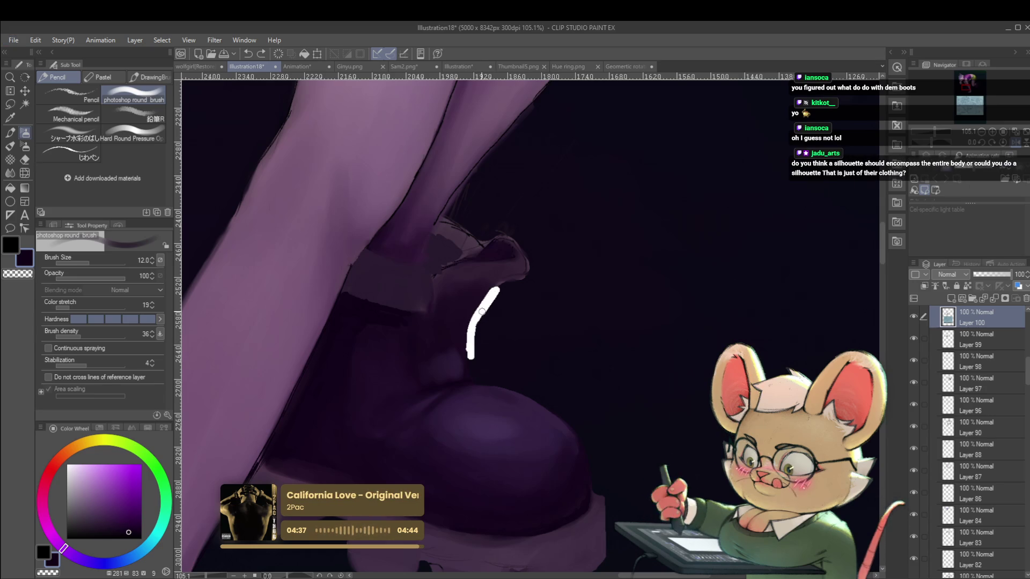
pyautogui.scroll(-8, 476, 332)
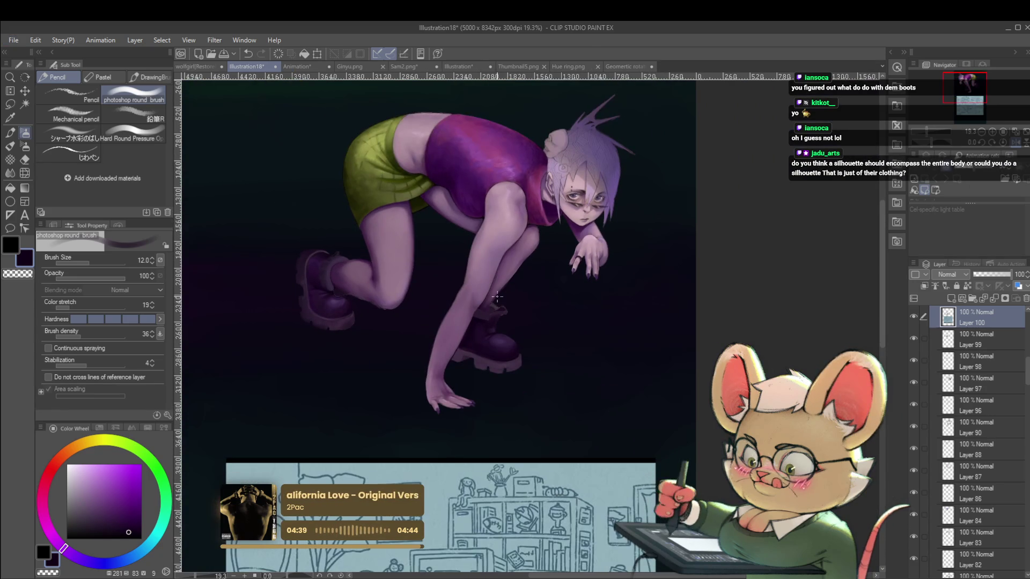
pyautogui.click(1002, 143)
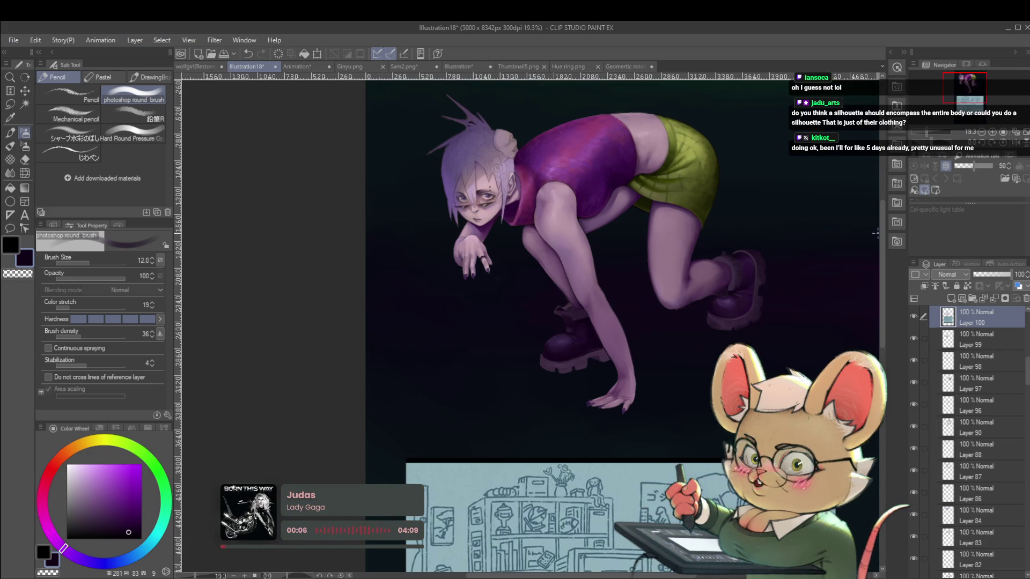
pyautogui.scroll(3, 570, 308)
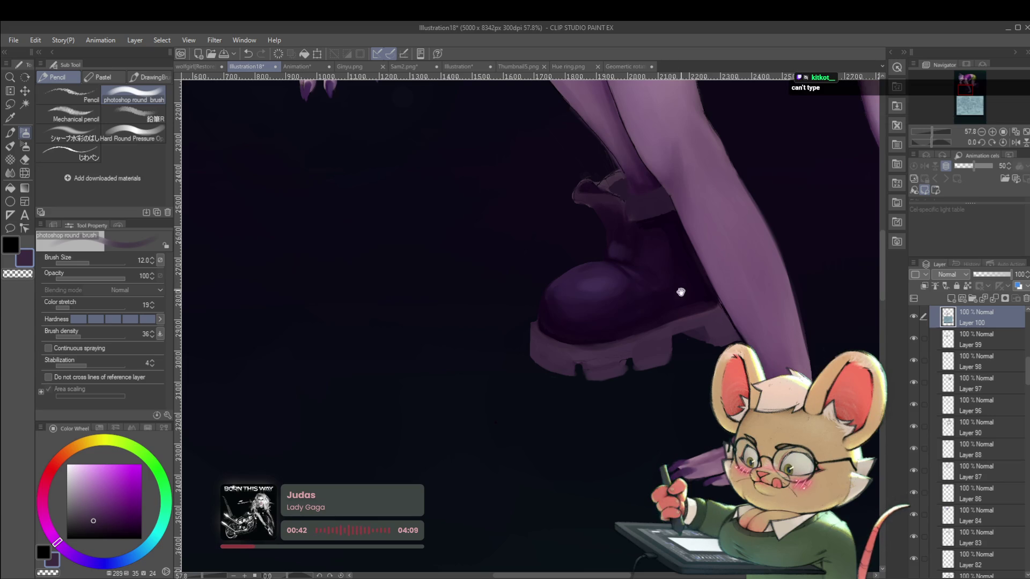
# Step: Sample the boot's muted purple as the painting colour and enlarge the brush slightly
pyautogui.moveTo(679, 281); pyautogui.dragTo(669, 287)
pyautogui.keyDown('alt'); pyautogui.click(533, 320); pyautogui.keyUp('alt')
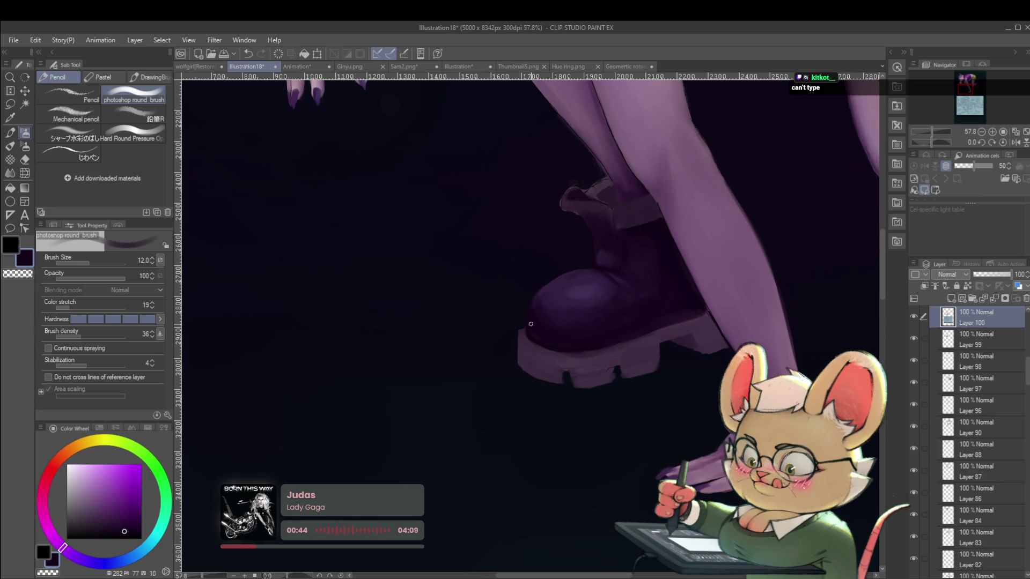
pyautogui.keyDown('alt'); pyautogui.click(536, 308); pyautogui.keyUp('alt')
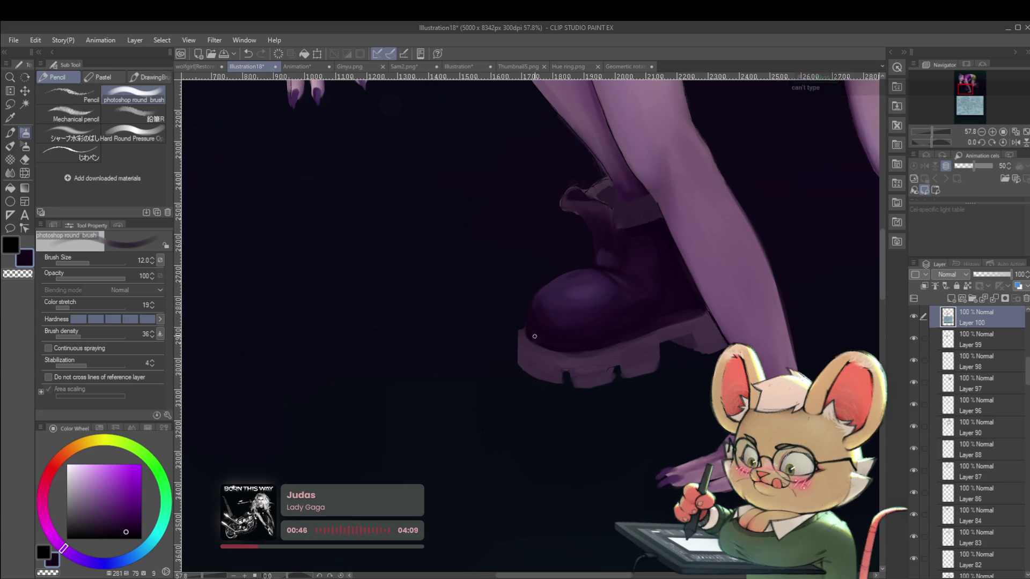
pyautogui.keyDown('alt'); pyautogui.click(529, 321); pyautogui.keyUp('alt')
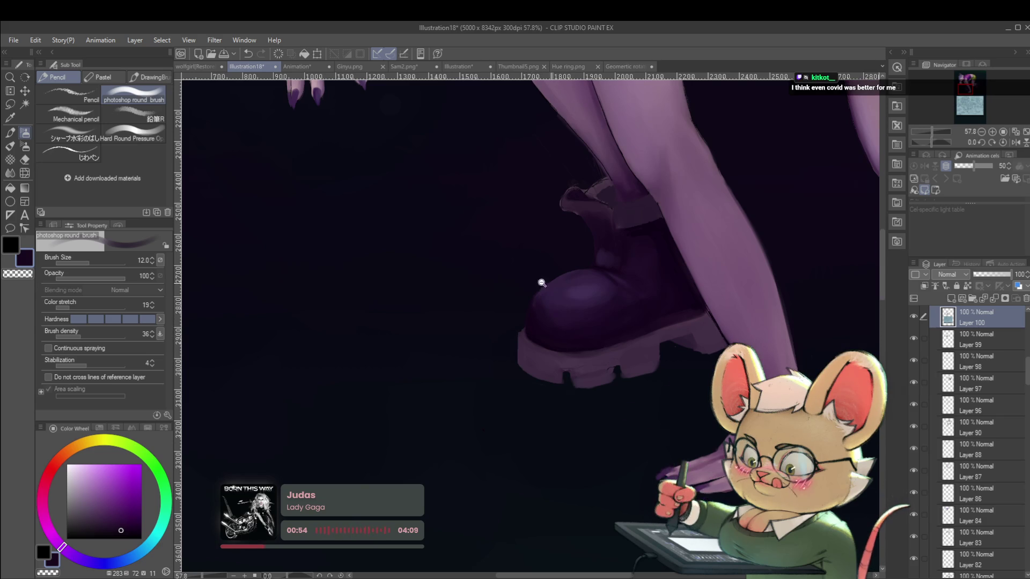
pyautogui.scroll(-5, 555, 284)
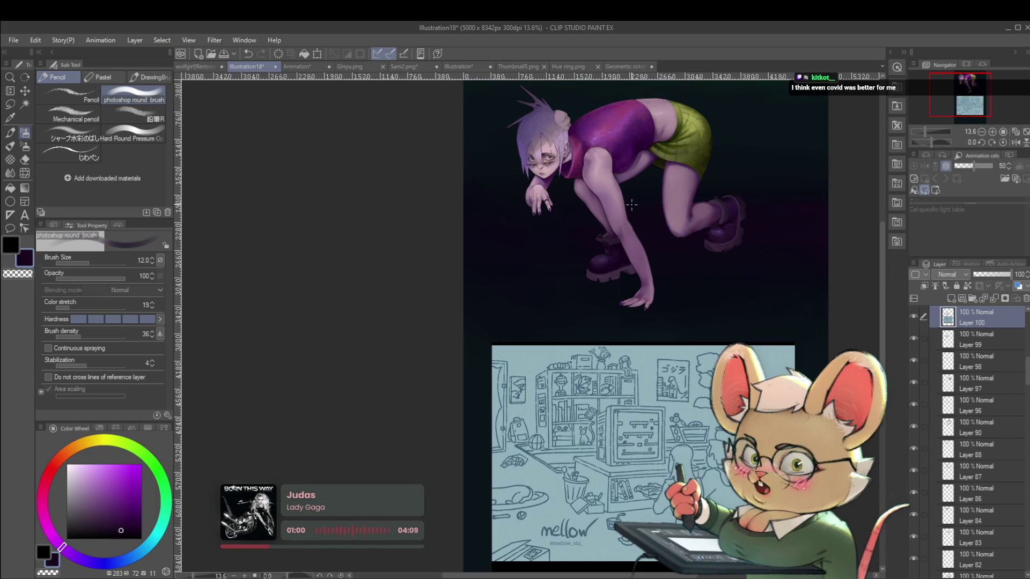
pyautogui.scroll(5, 592, 271)
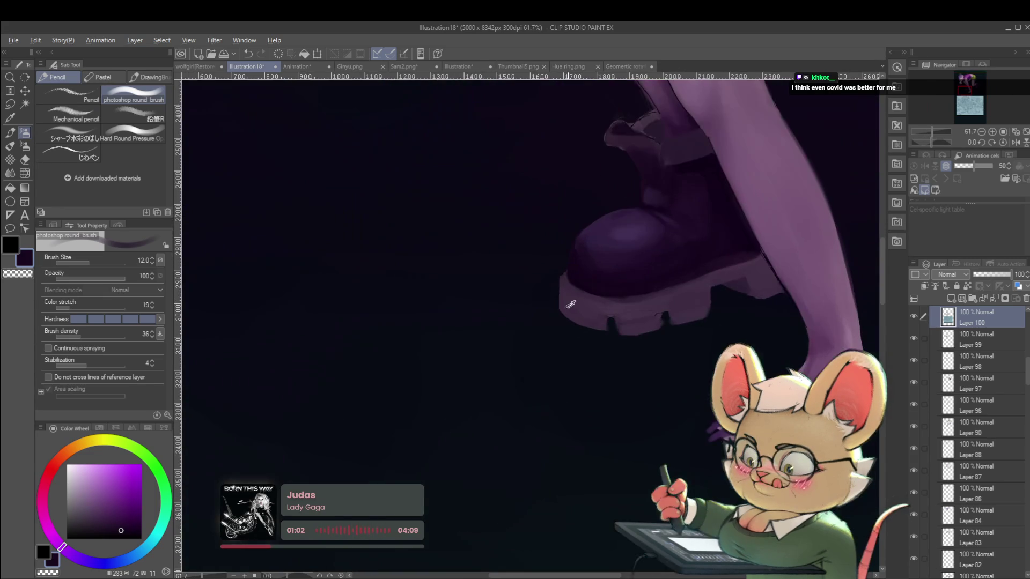
pyautogui.keyDown('alt'); pyautogui.click(565, 295); pyautogui.keyUp('alt')
pyautogui.press(']')
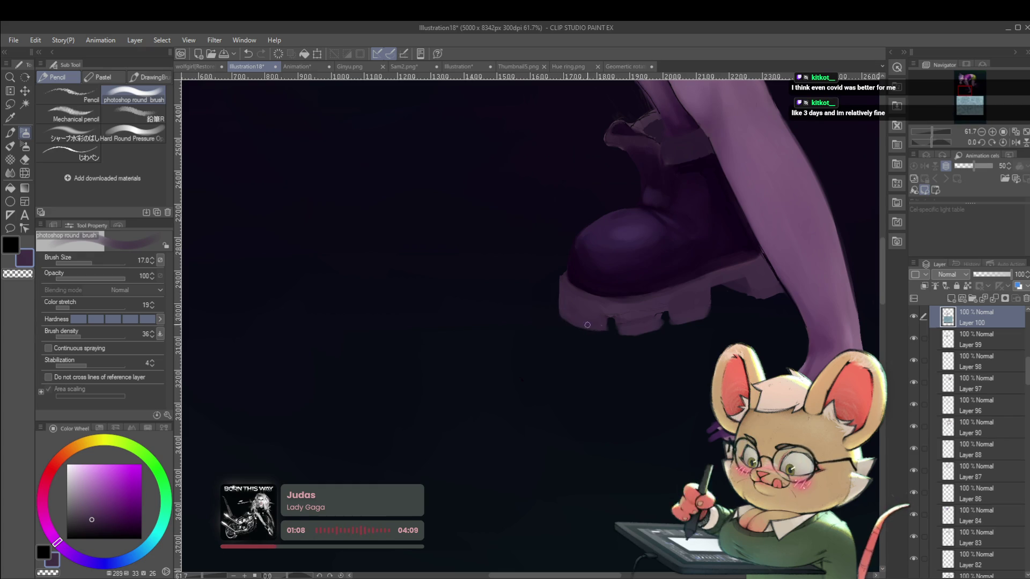
# Step: Flip the canvas horizontally to check the whole crouching figure, then flip it back
pyautogui.scroll(-5, 592, 320)
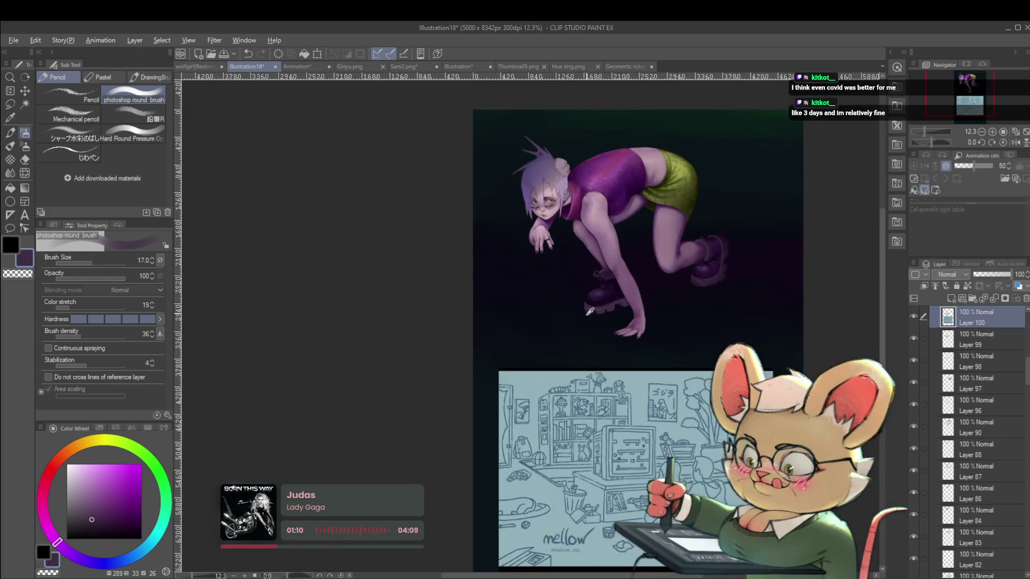
pyautogui.scroll(3, 580, 300)
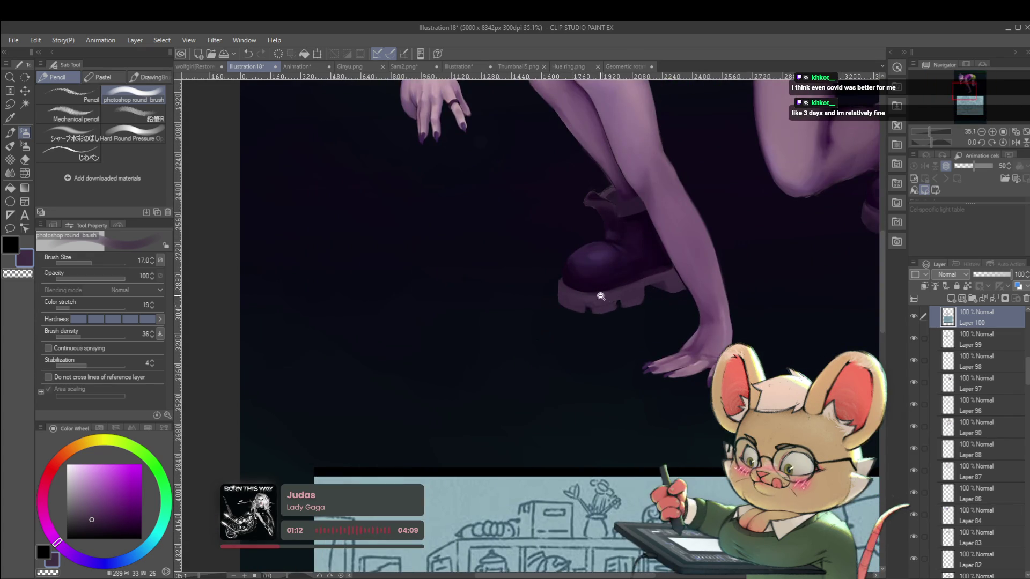
pyautogui.scroll(-3, 605, 298)
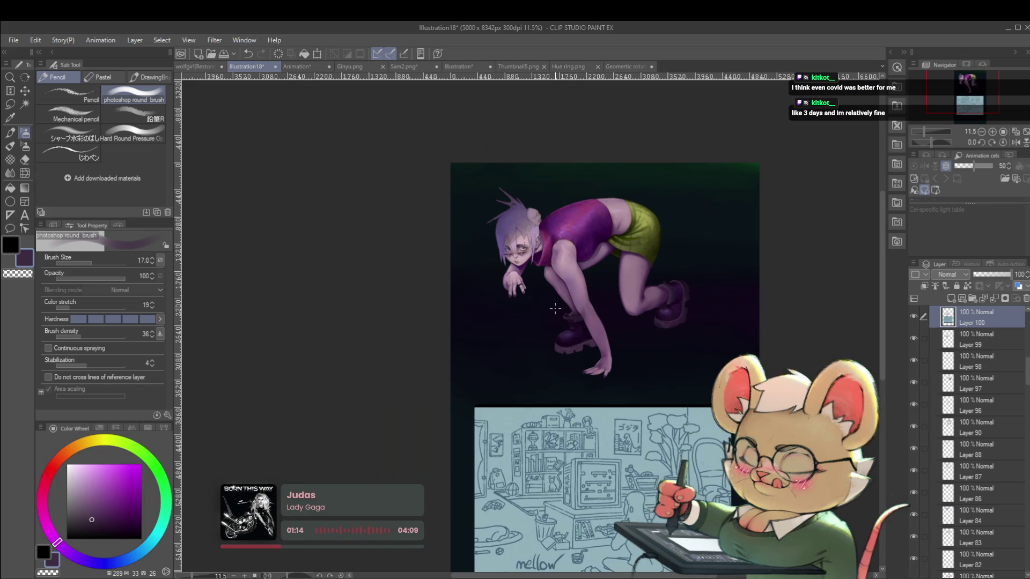
pyautogui.click(1015, 142)
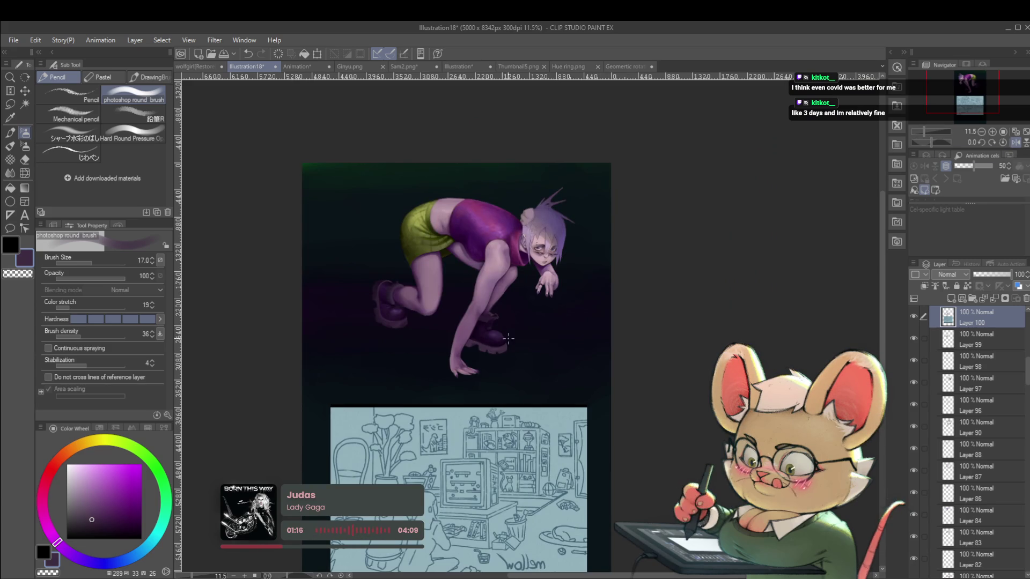
pyautogui.scroll(4, 508, 337)
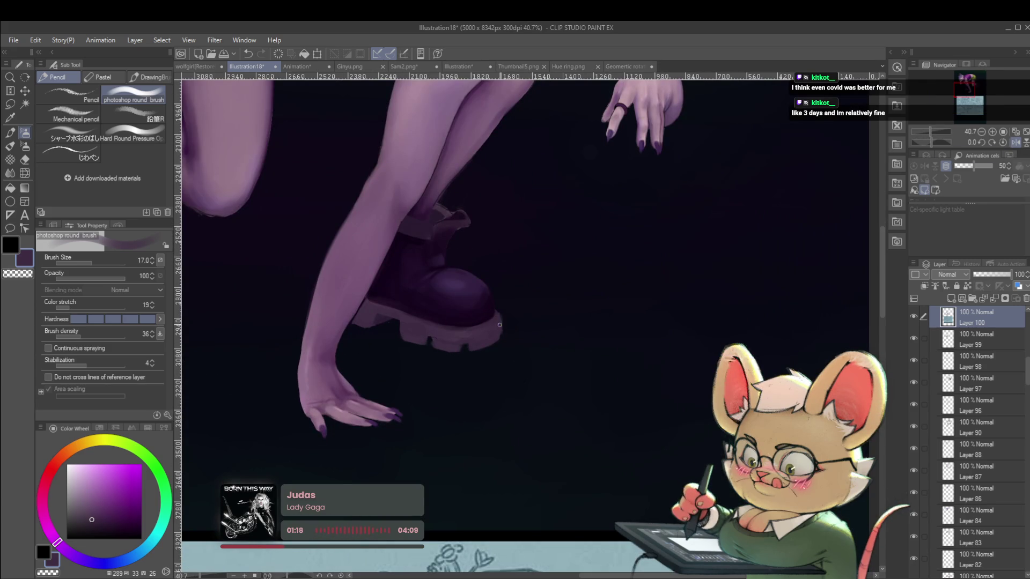
pyautogui.scroll(-4, 505, 313)
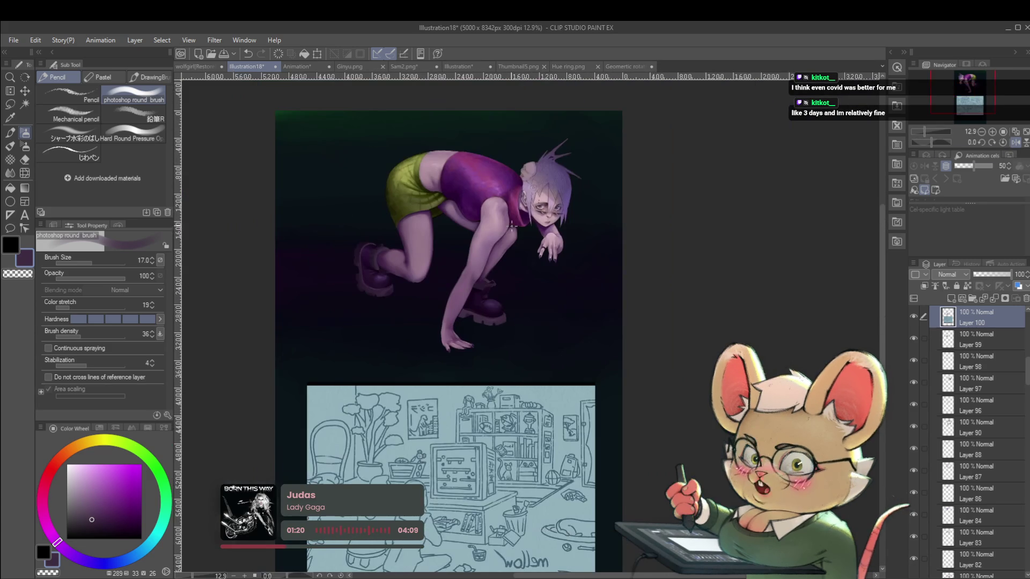
pyautogui.scroll(3, 532, 312)
pyautogui.press('h')
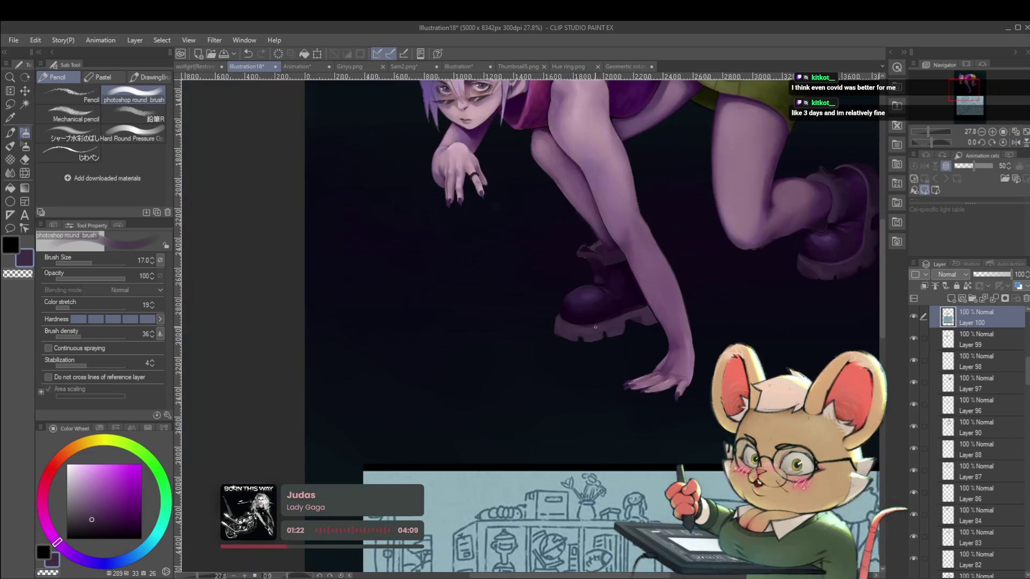
pyautogui.scroll(2, 553, 333)
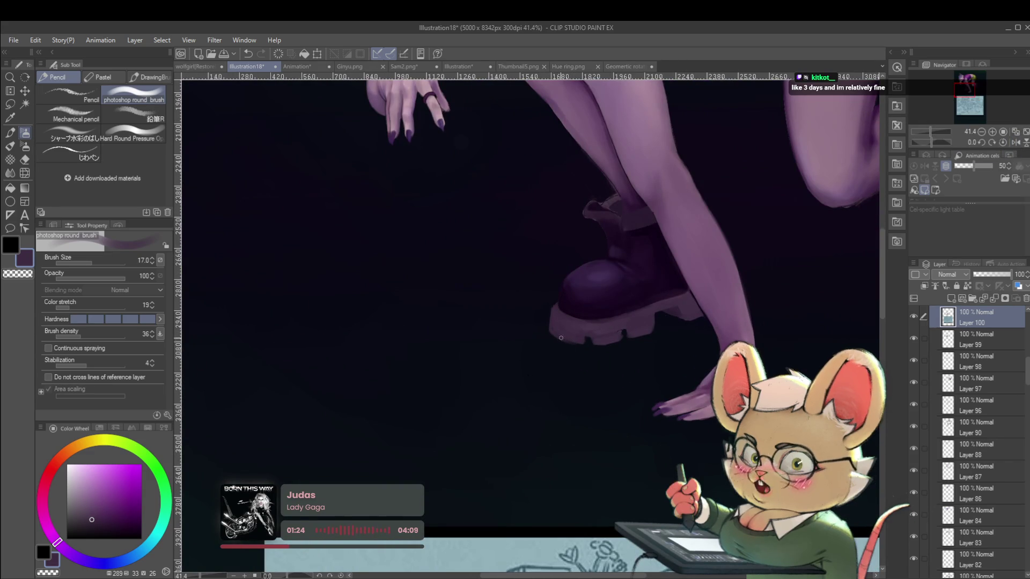
pyautogui.scroll(-3, 550, 311)
pyautogui.scroll(-3, 549, 311)
pyautogui.scroll(1, 592, 216)
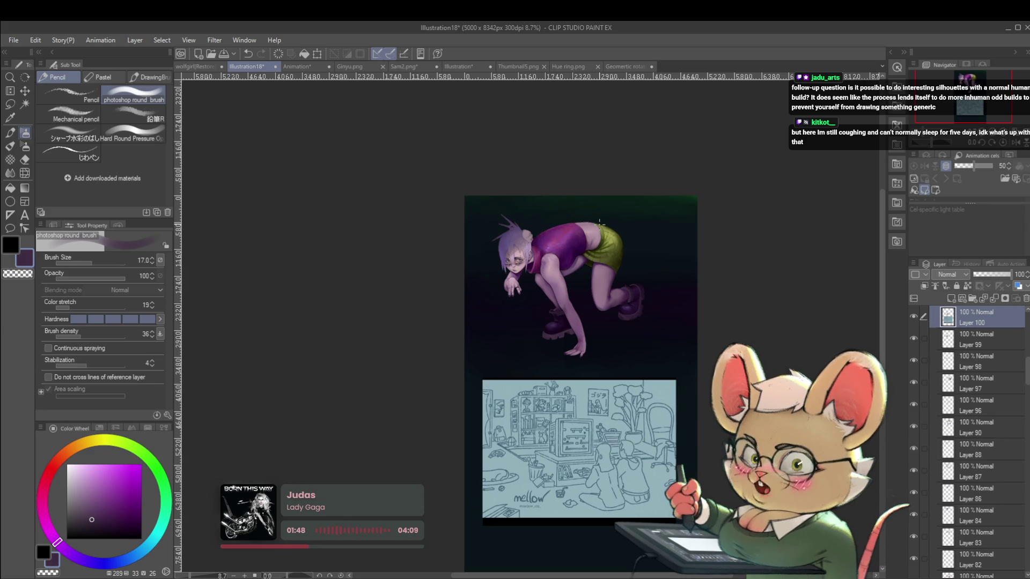
# Step: View the wolfgirl[Restore] silhouette, pick black at brush size 100, then return to Illustration18
pyautogui.click(205, 67)
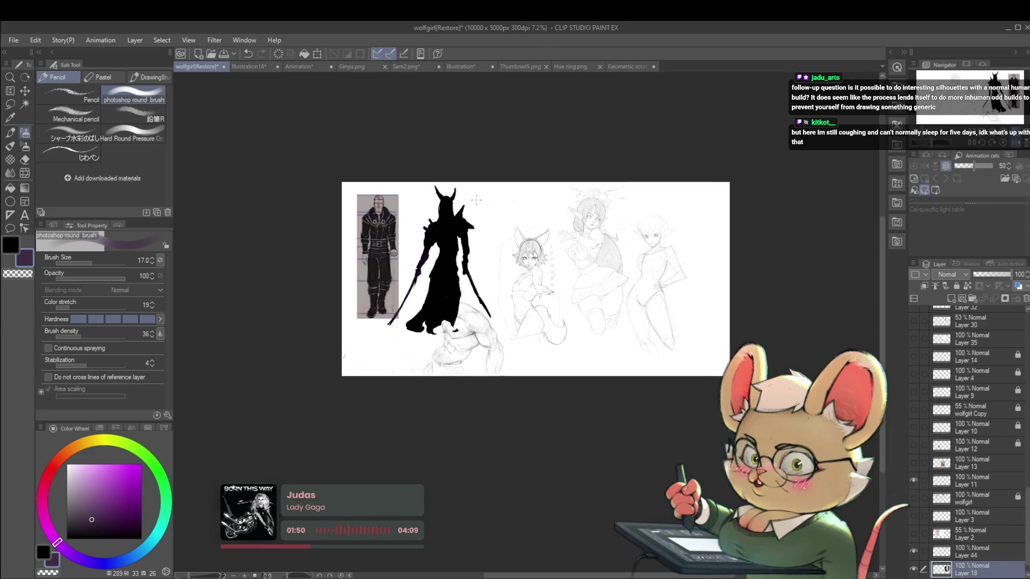
pyautogui.scroll(2, 456, 209)
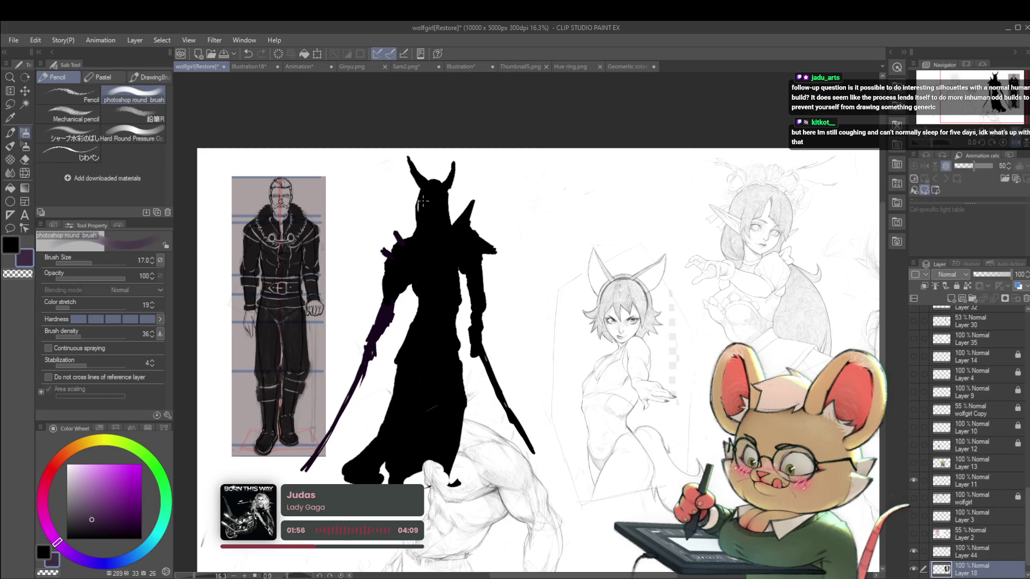
pyautogui.keyDown('alt'); pyautogui.click(424, 288); pyautogui.keyUp('alt')
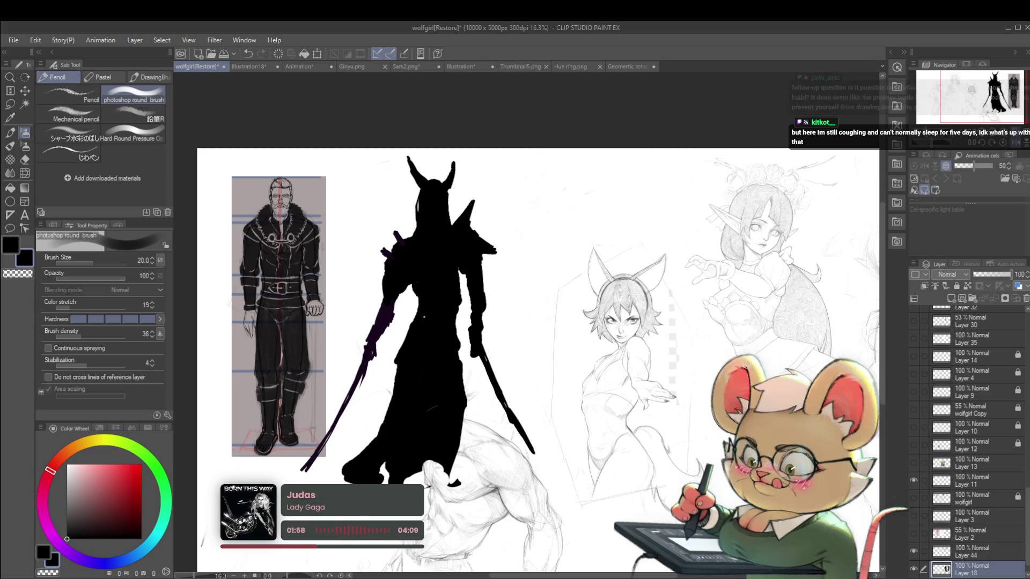
pyautogui.press(']')
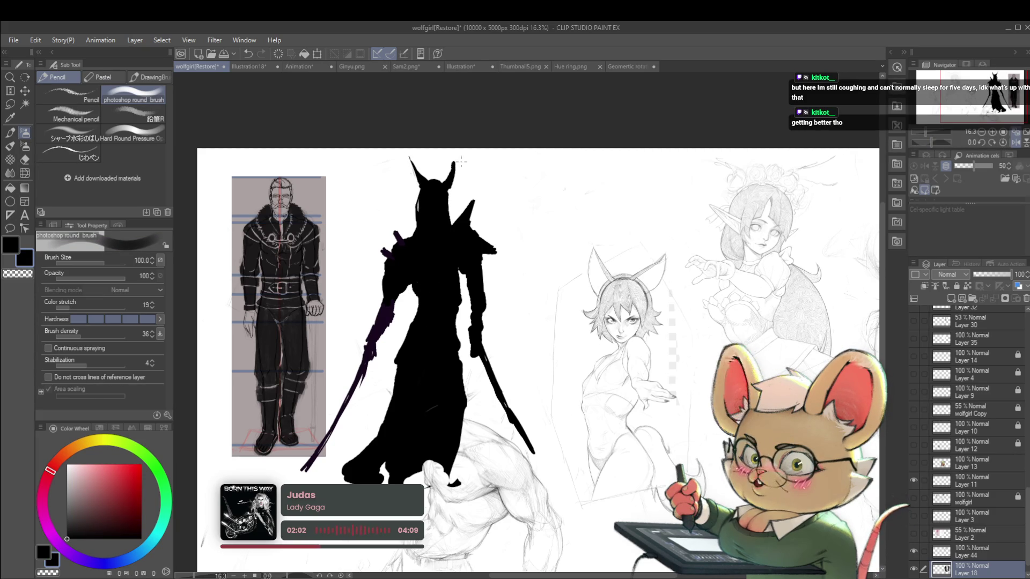
pyautogui.scroll(-4, 457, 155)
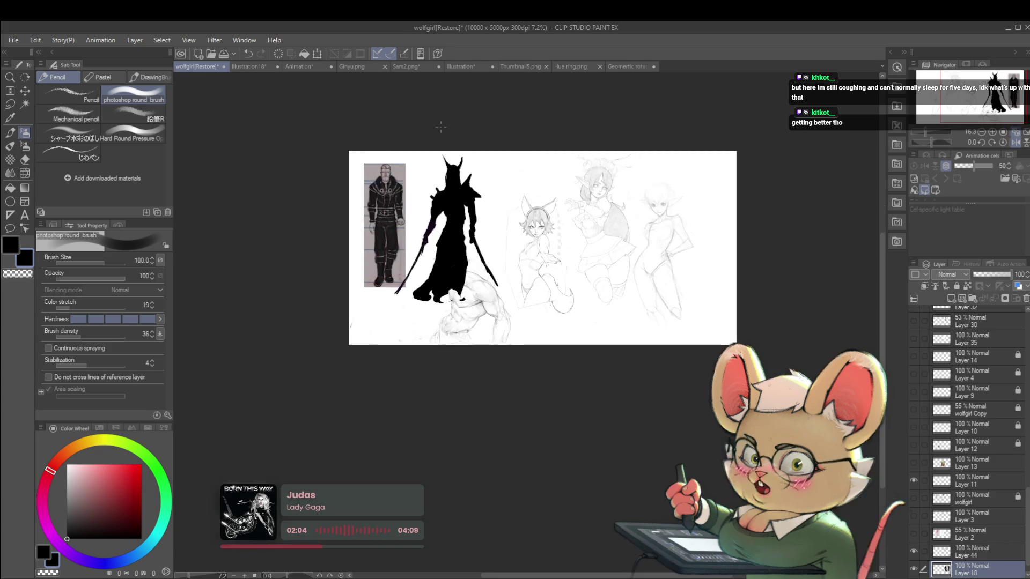
pyautogui.click(264, 69)
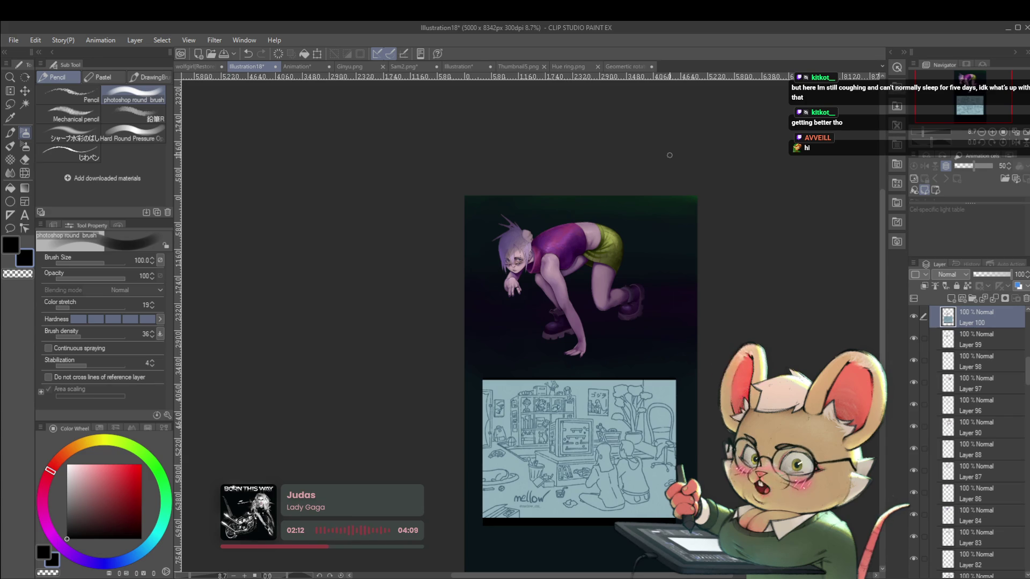
# Step: Mirror the crouching girl horizontally in the Navigator and switch to the Pen tool's brushes
pyautogui.scroll(3, 614, 268)
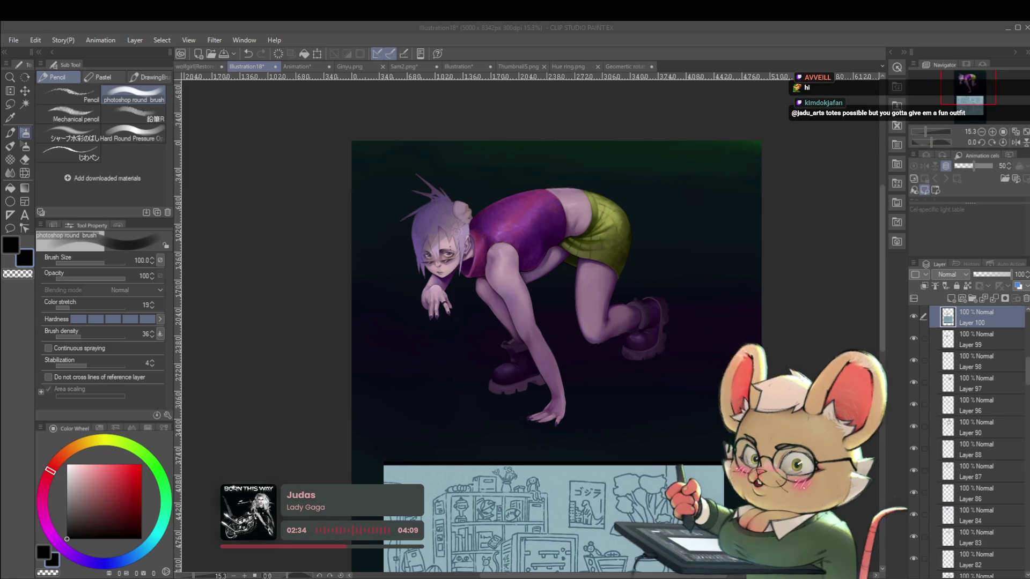
pyautogui.click(658, 367)
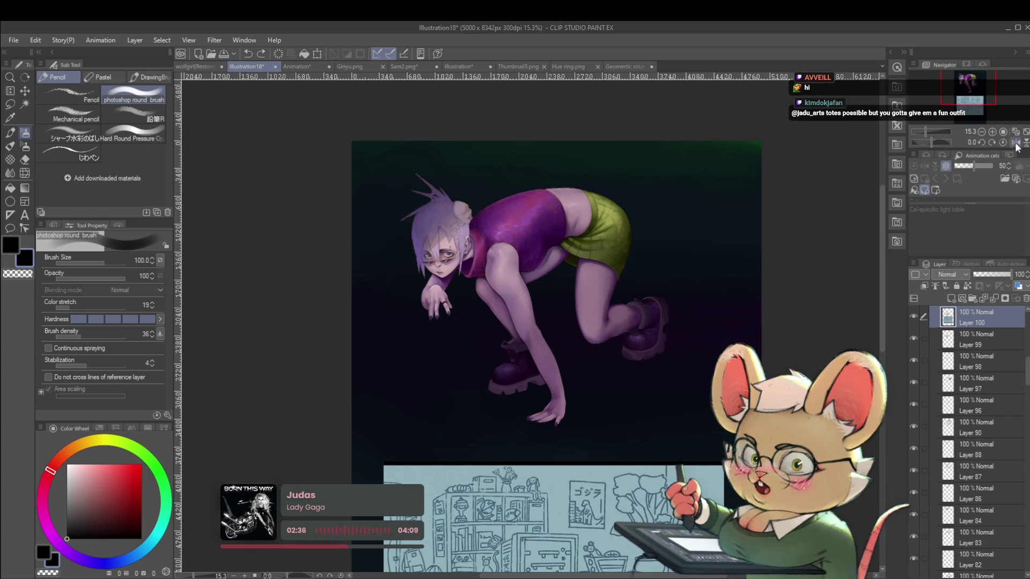
pyautogui.click(1016, 143)
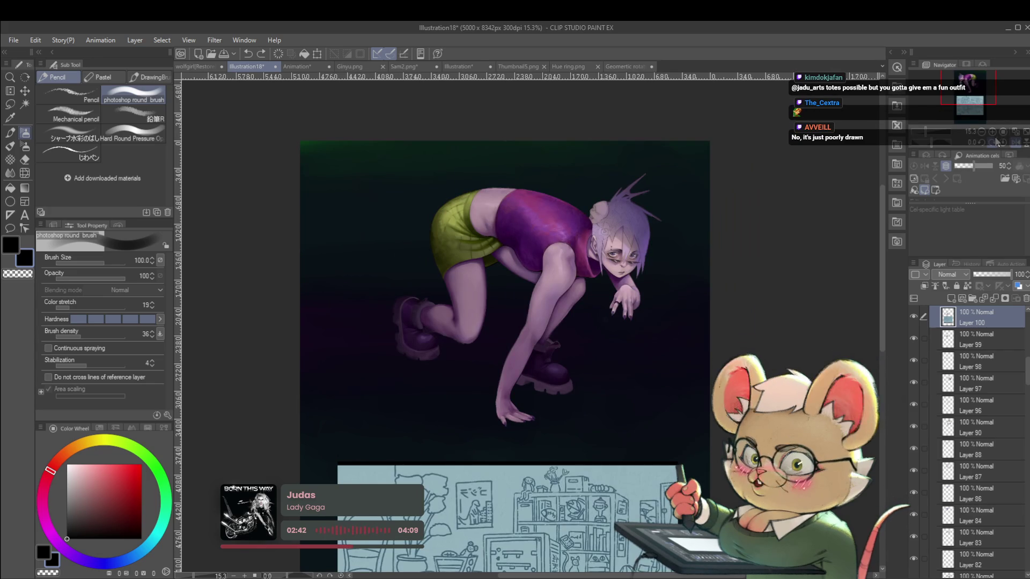
pyautogui.press('p')
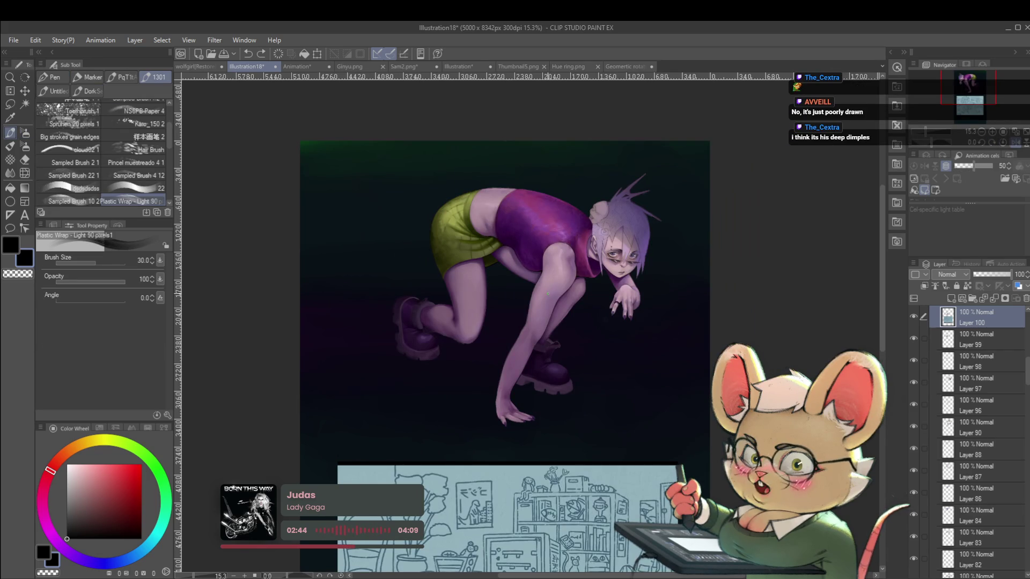
# Step: Unflip the canvas so the crouching girl is back in normal orientation
pyautogui.click(1015, 142)
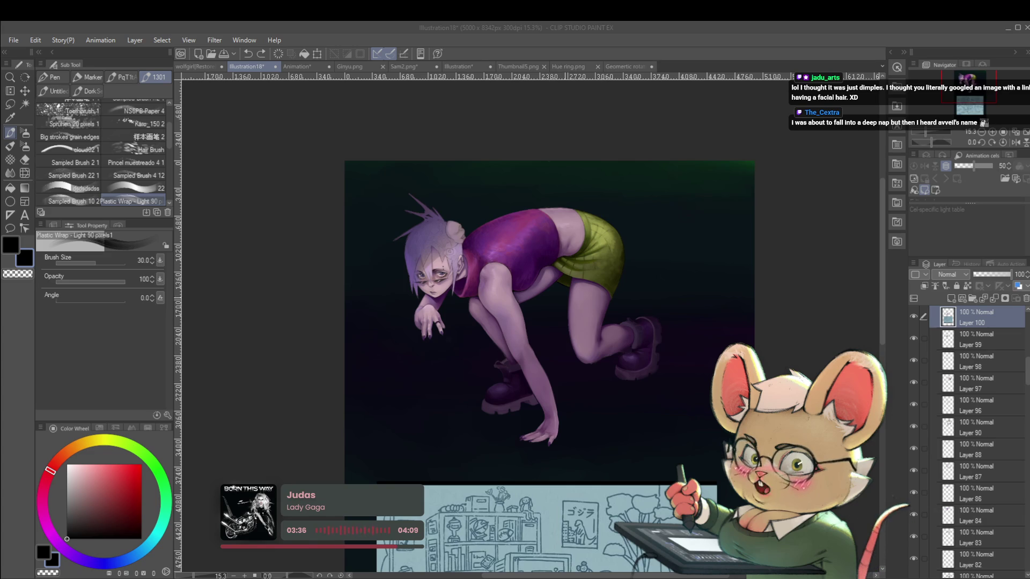
pyautogui.click(558, 219)
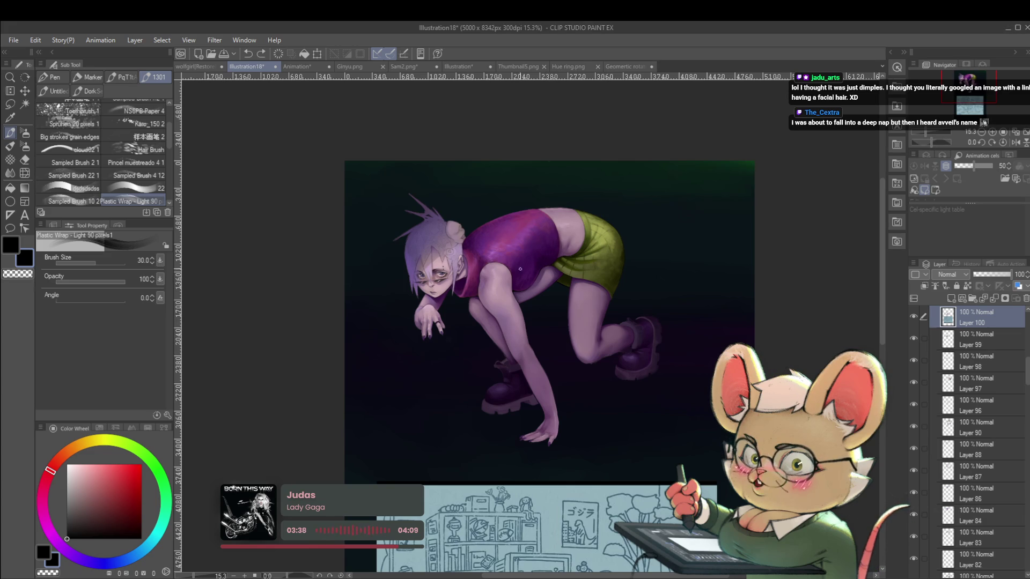
# Step: Try soft and dark purple shading strokes on the leg, undoing the dark stroke
pyautogui.scroll(3, 528, 258)
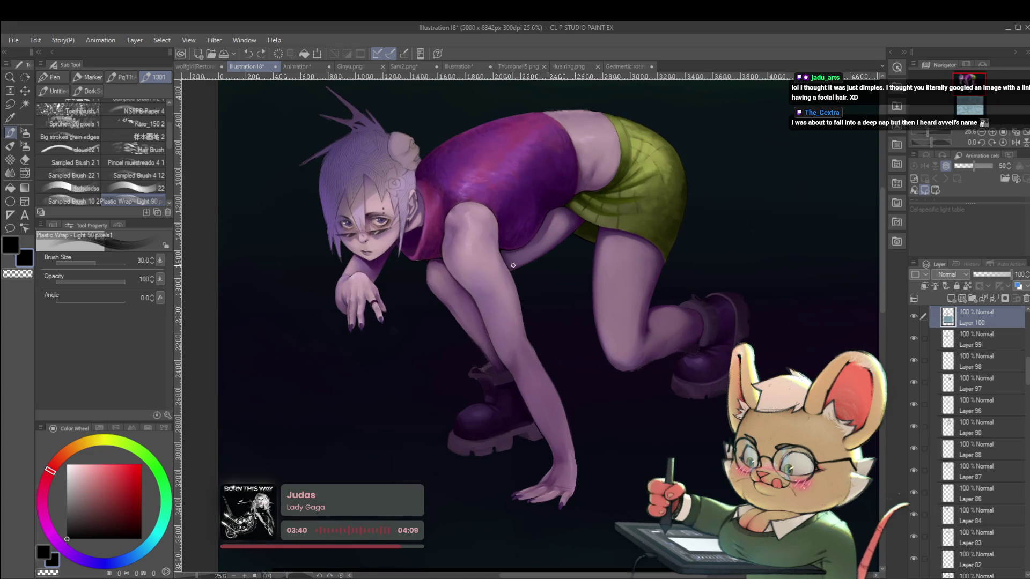
pyautogui.scroll(2, 513, 265)
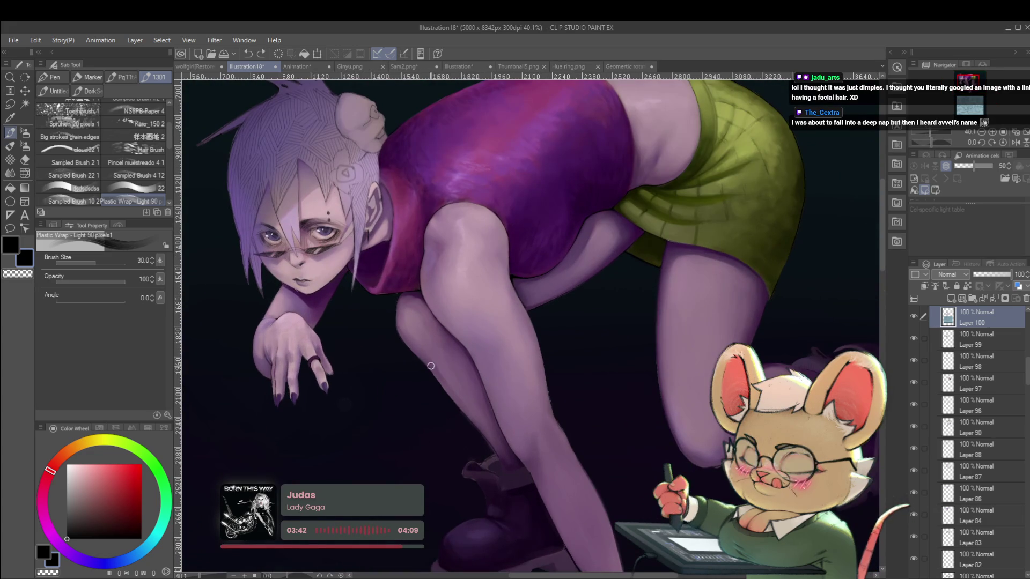
pyautogui.keyDown('alt'); pyautogui.click(424, 317); pyautogui.keyUp('alt')
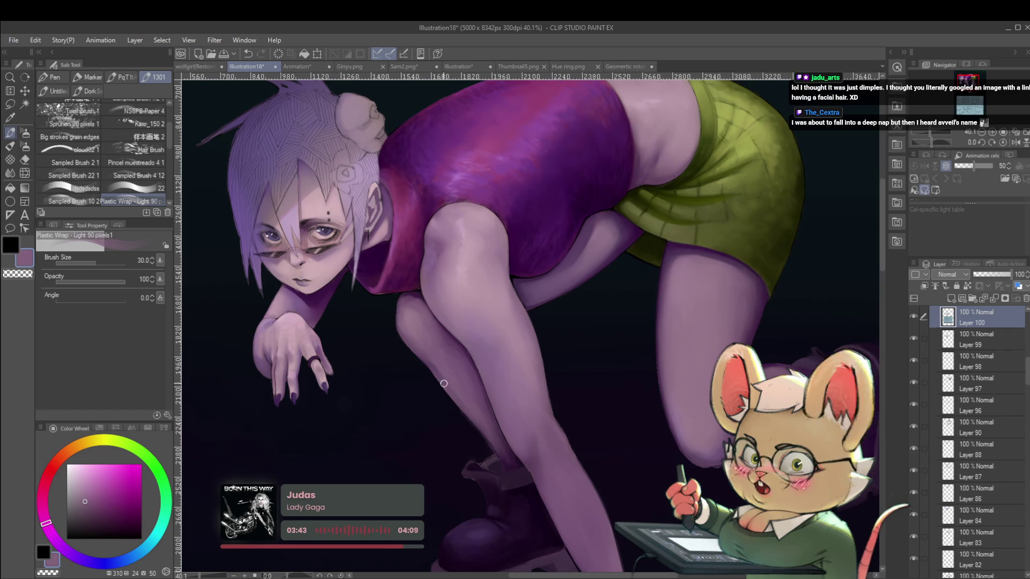
pyautogui.moveTo(449, 392); pyautogui.dragTo(420, 347)
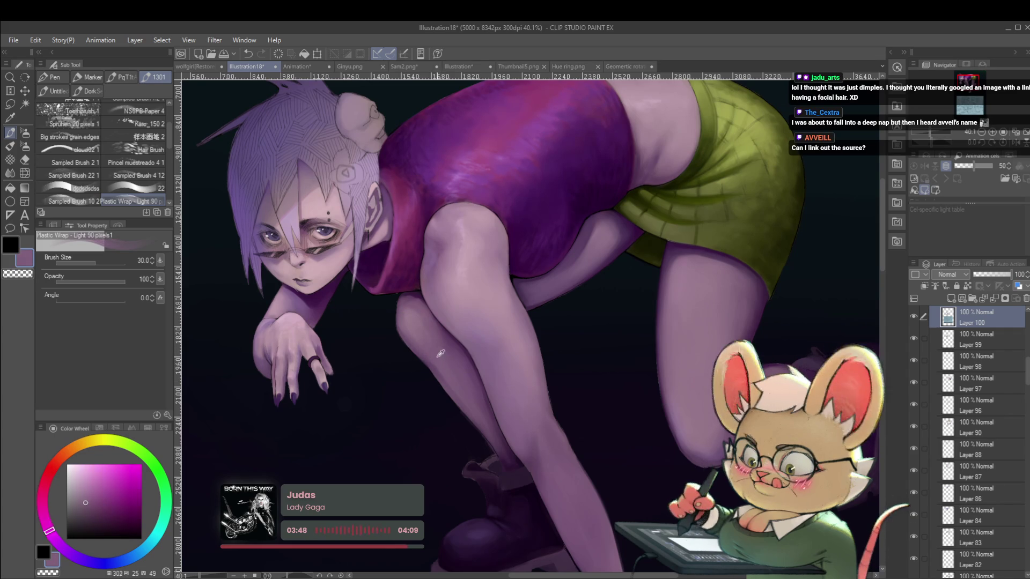
pyautogui.keyDown('alt'); pyautogui.click(443, 371); pyautogui.keyUp('alt')
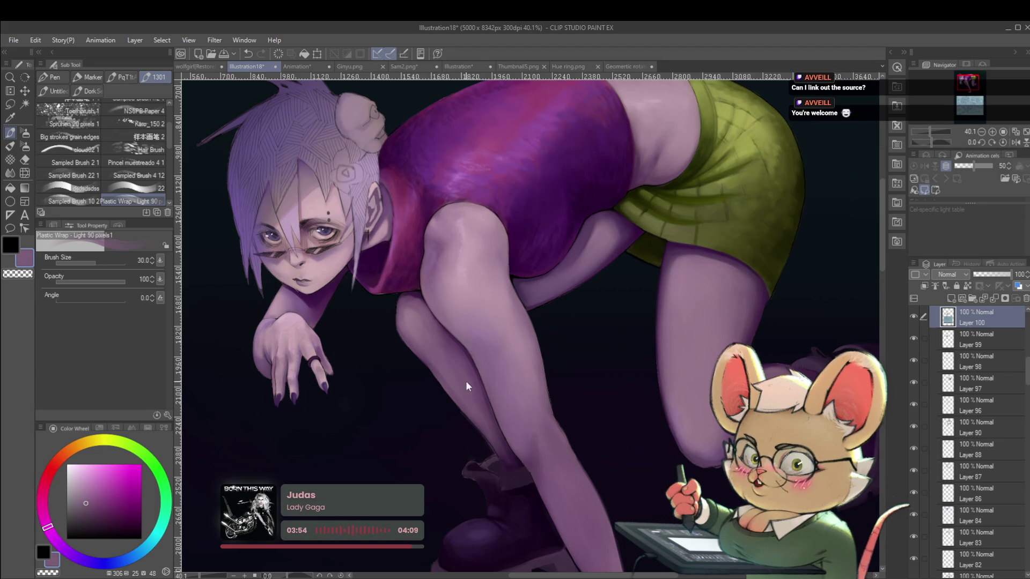
pyautogui.scroll(5, 970, 440)
pyautogui.scroll(-3, 971, 439)
pyautogui.keyDown('alt'); pyautogui.click(497, 440); pyautogui.keyUp('alt')
pyautogui.moveTo(450, 408); pyautogui.dragTo(432, 347)
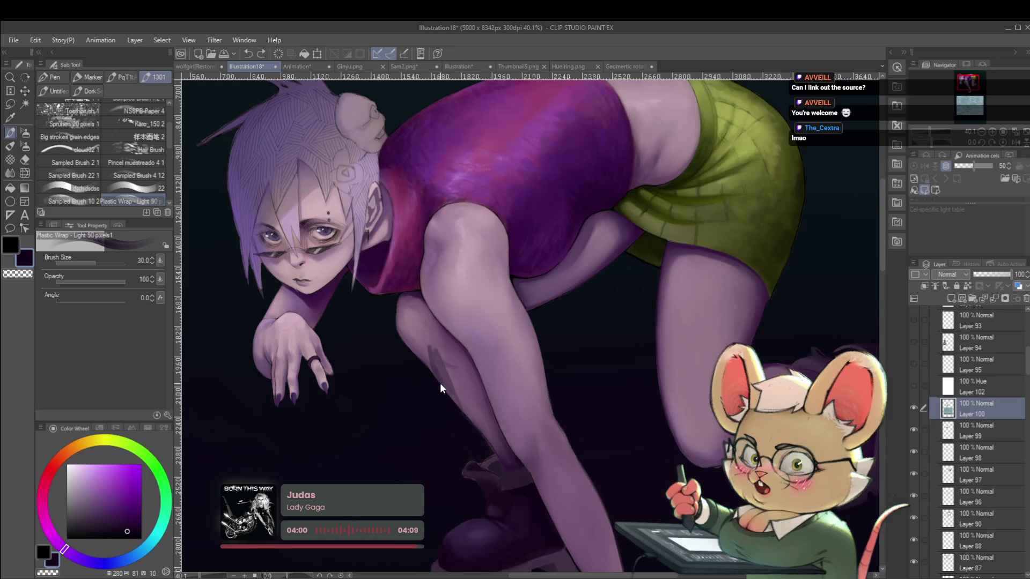
pyautogui.hotkey('ctrl', 'z')
# Step: Switch to the Pencil round brush at size 50, loaded with the lighter leg purple
pyautogui.press('p')
pyautogui.press('[')
pyautogui.press('[')
pyautogui.press('[')
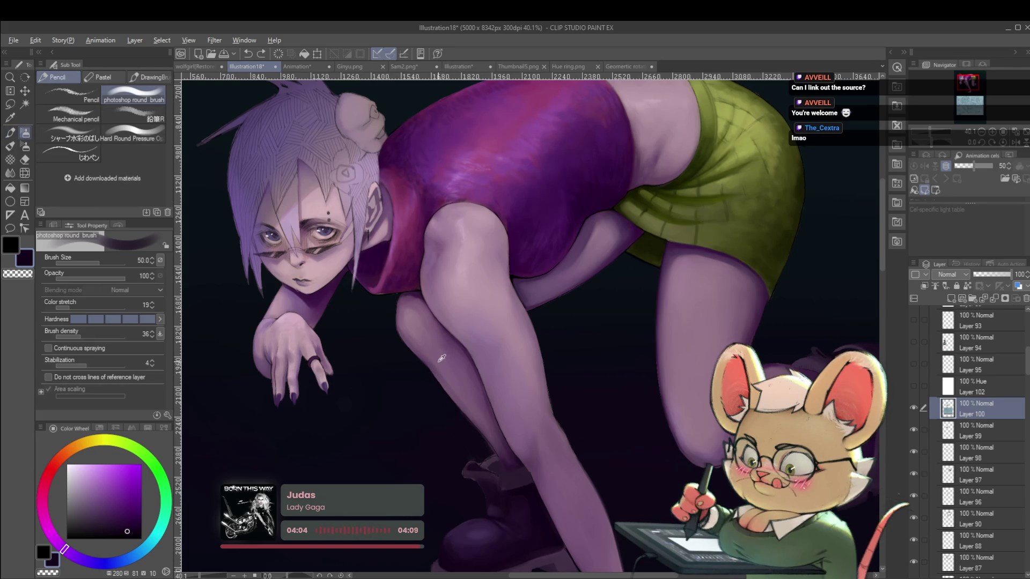
pyautogui.keyDown('alt'); pyautogui.click(442, 358); pyautogui.keyUp('alt')
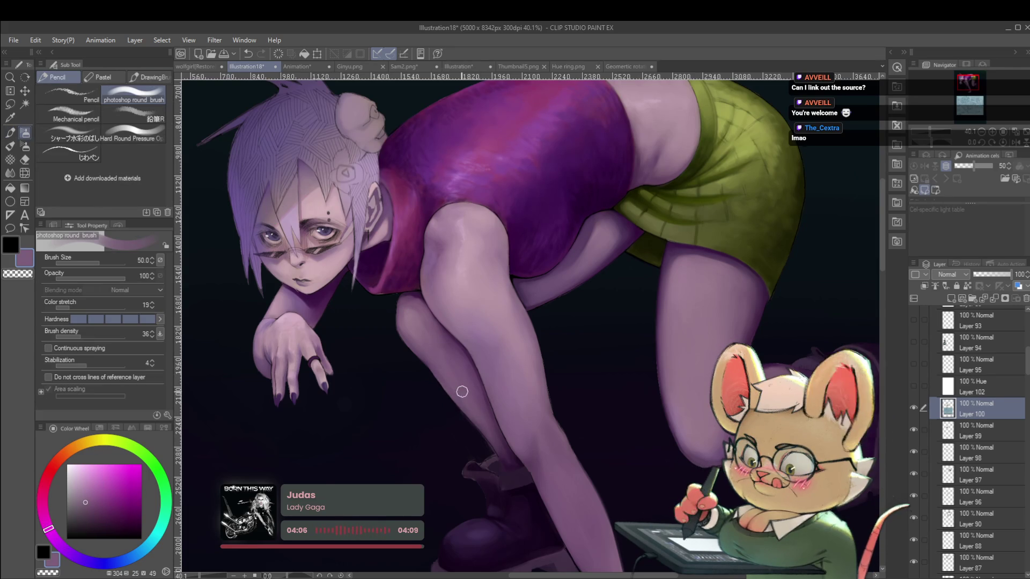
pyautogui.scroll(-4, 458, 394)
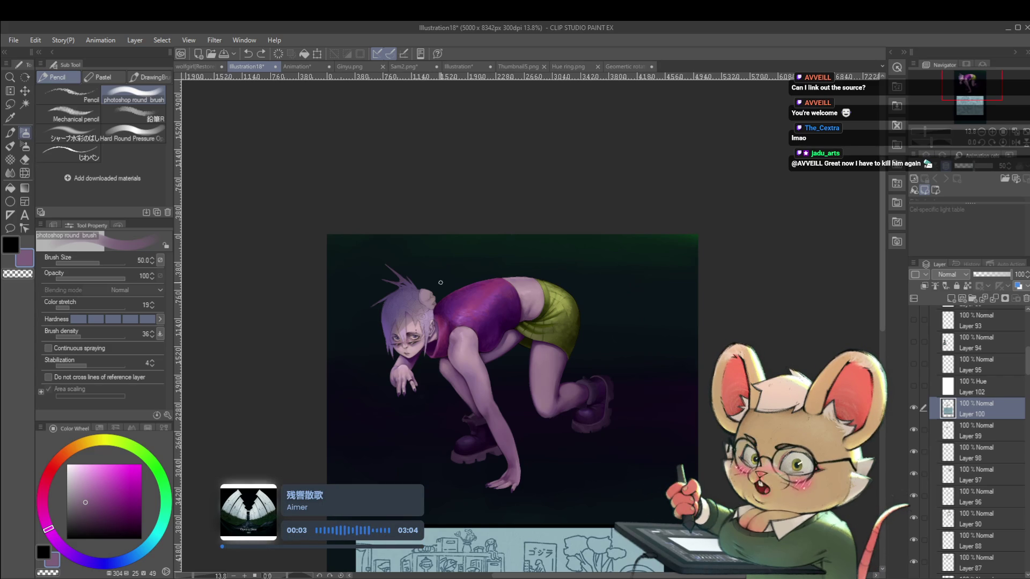
pyautogui.scroll(8, 459, 389)
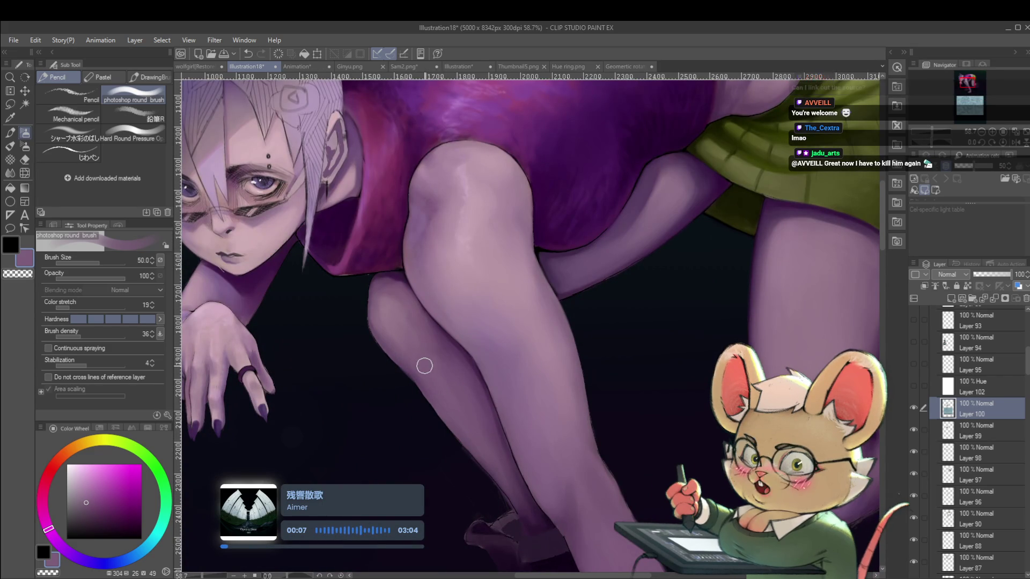
# Step: Reduce the brush to size 20 and load a light pink-purple sampled from the skin
pyautogui.keyDown('alt'); pyautogui.click(472, 358); pyautogui.keyUp('alt')
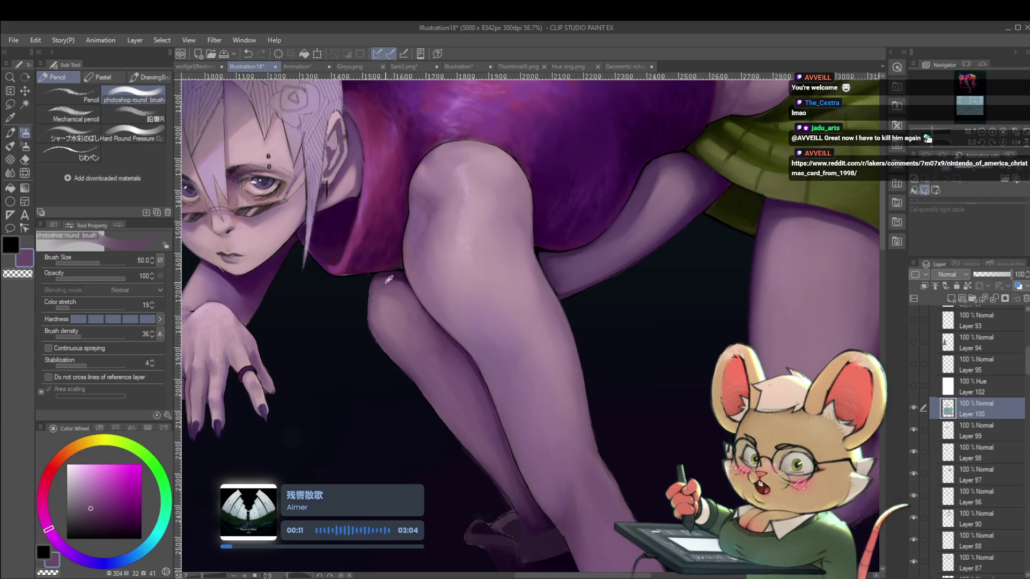
pyautogui.press('[')
pyautogui.press('[')
pyautogui.press('[')
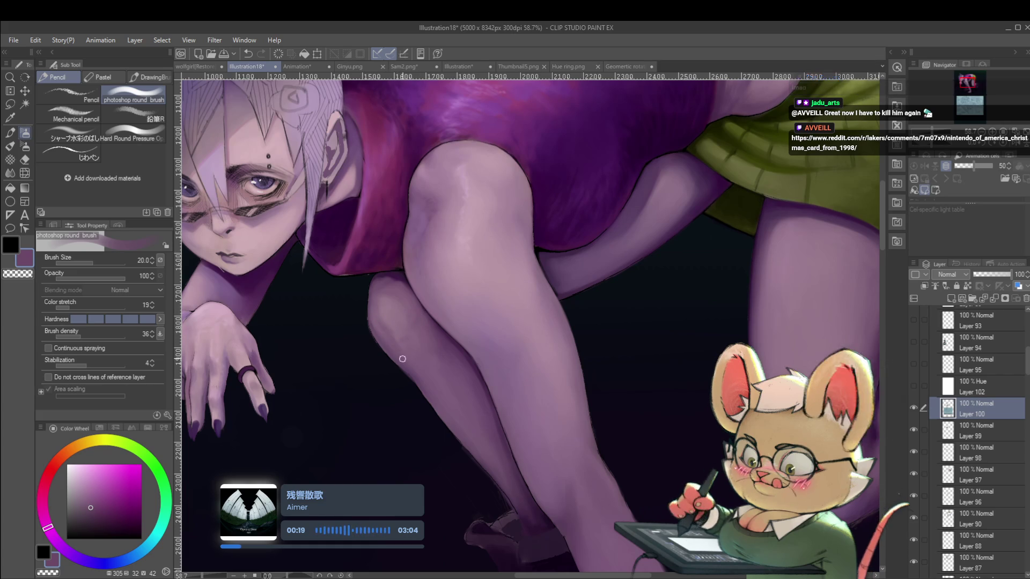
pyautogui.keyDown('alt'); pyautogui.click(392, 309); pyautogui.keyUp('alt')
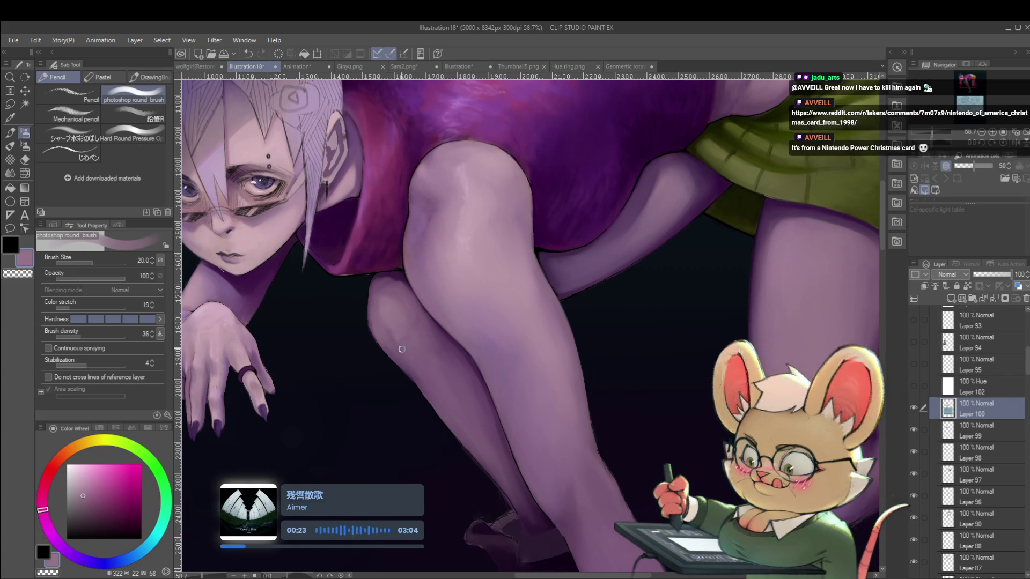
pyautogui.scroll(-5, 380, 317)
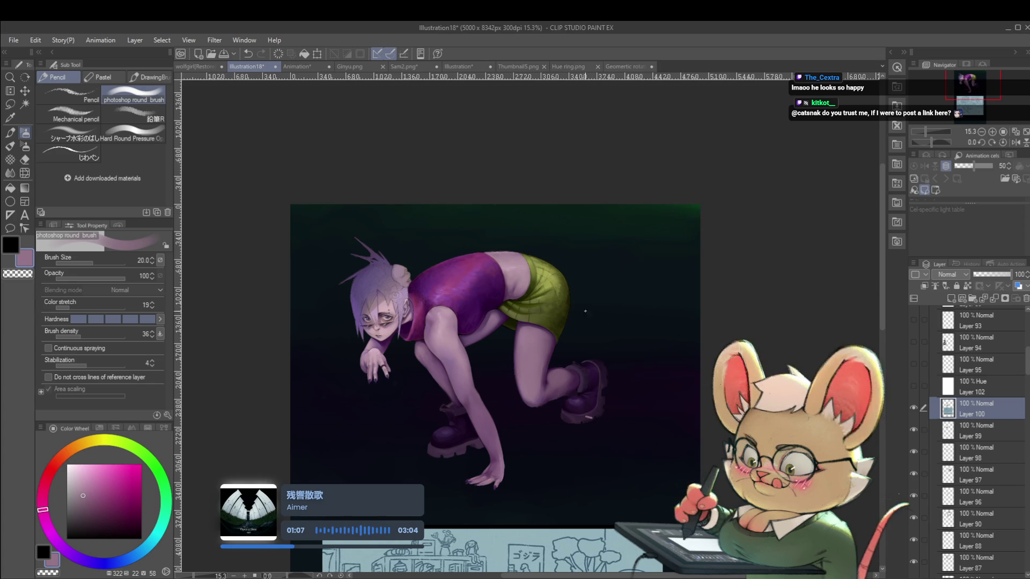
# Step: Sample the dark boot purple and raise the brush to size 30 while viewing the boots
pyautogui.scroll(2, 524, 403)
pyautogui.scroll(2, 524, 405)
pyautogui.keyDown('alt'); pyautogui.click(467, 356); pyautogui.keyUp('alt')
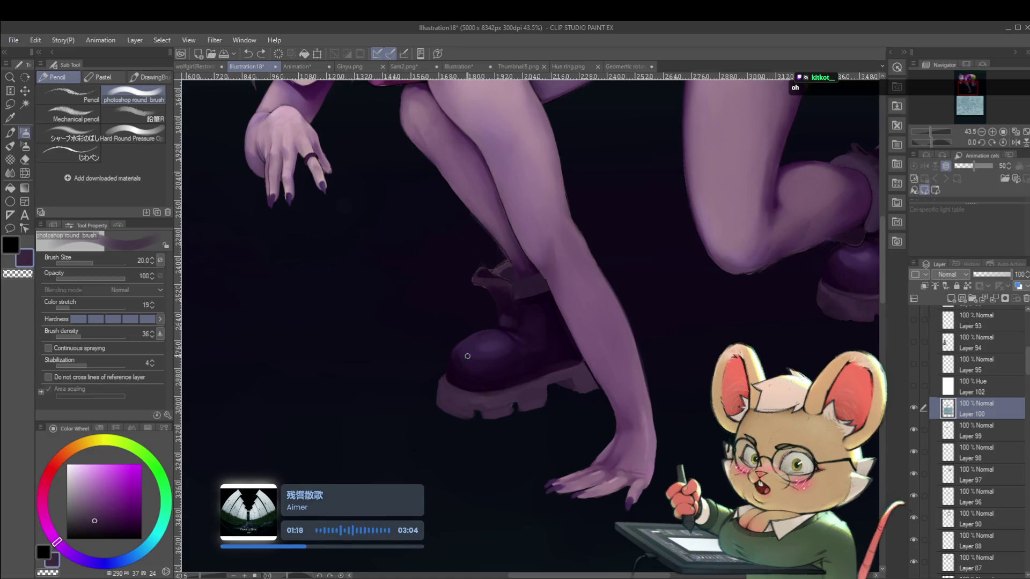
pyautogui.press(']')
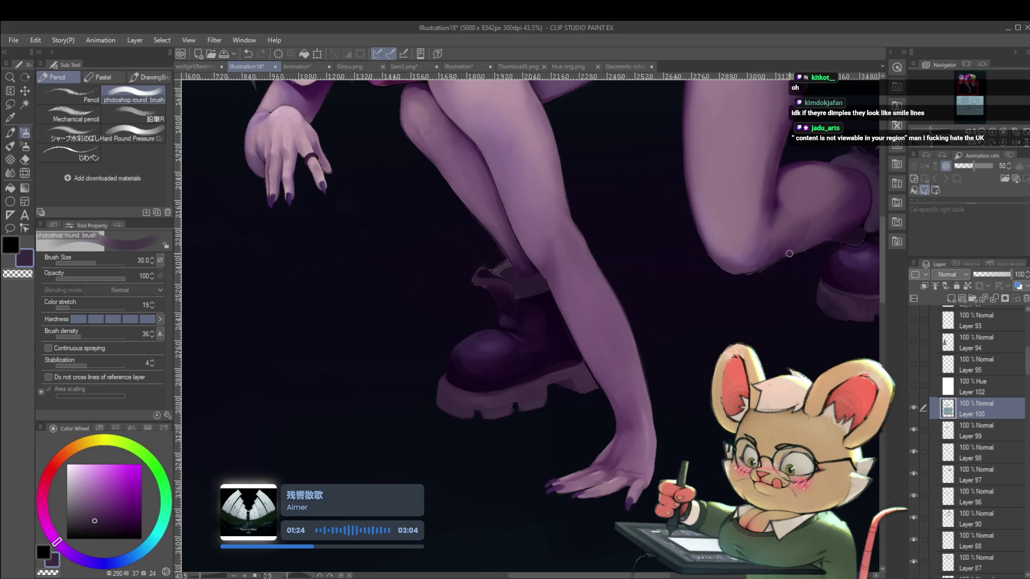
pyautogui.moveTo(781, 353); pyautogui.dragTo(616, 399)
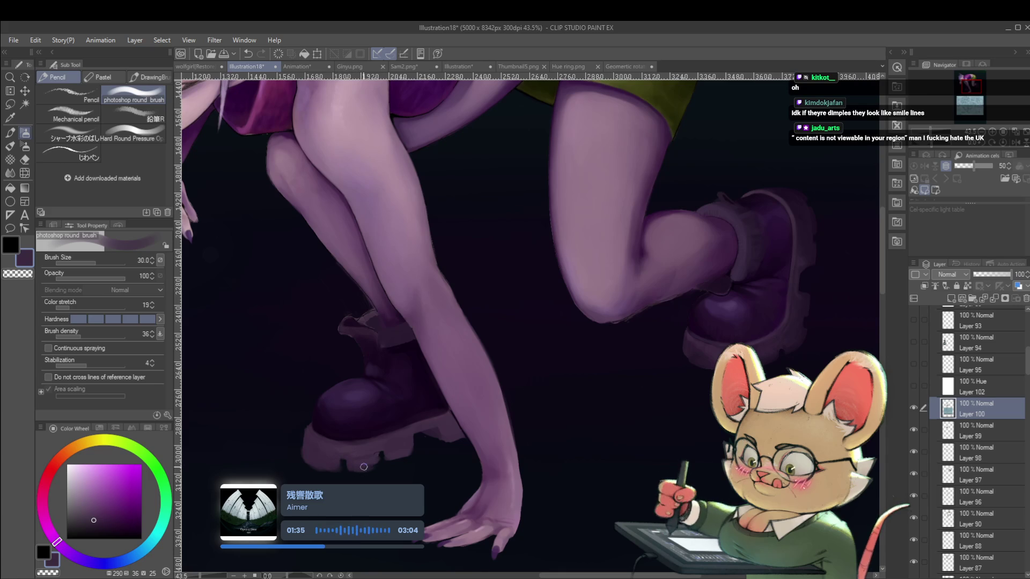
pyautogui.scroll(-5, 368, 466)
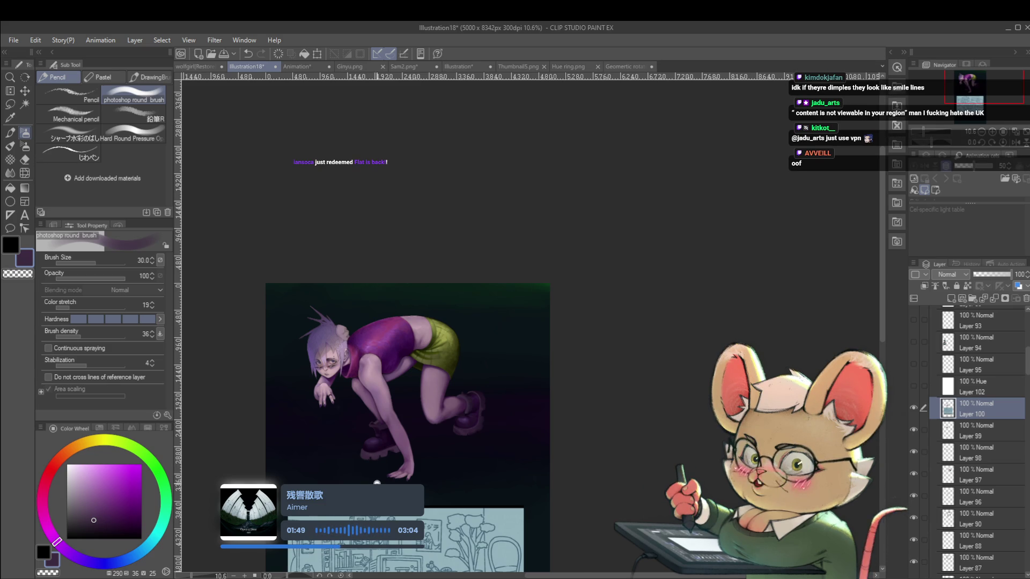
# Step: Paint a white stroke beside the boot, then undo it twice
pyautogui.scroll(1, 377, 482)
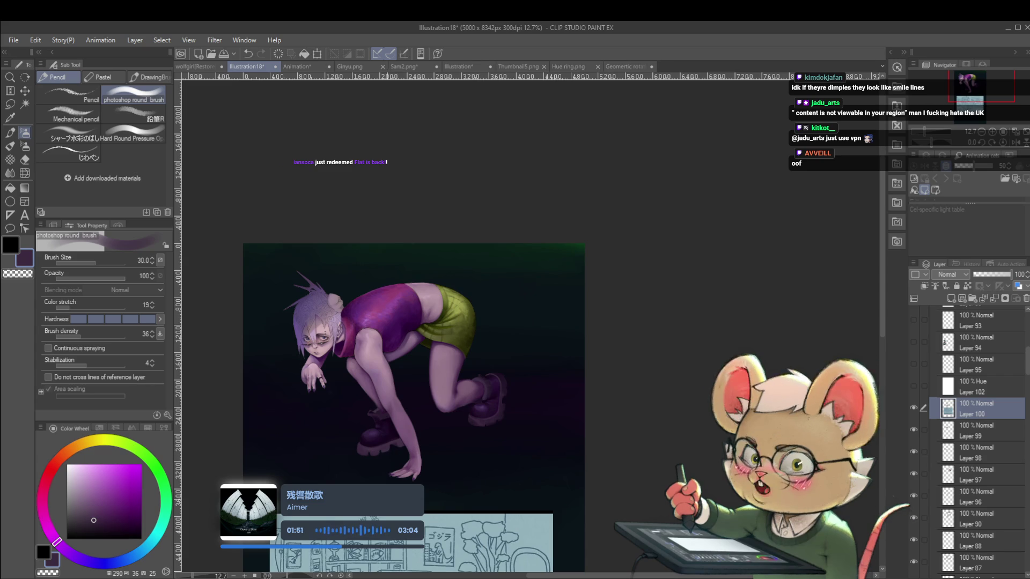
pyautogui.scroll(4, 386, 447)
pyautogui.moveTo(352, 423); pyautogui.dragTo(353, 435)
pyautogui.hotkey('ctrl', 'z')
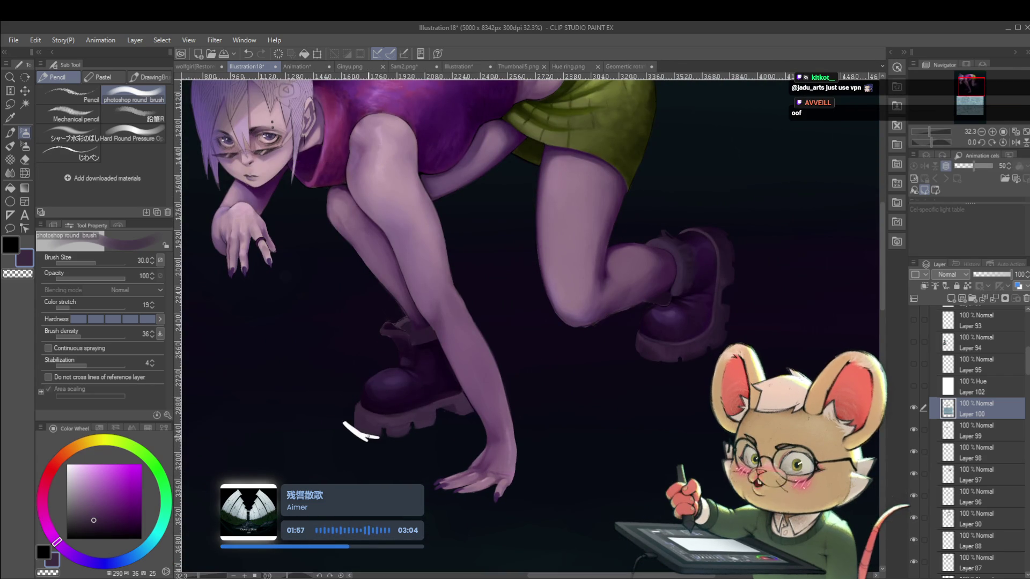
pyautogui.hotkey('ctrl', 'z')
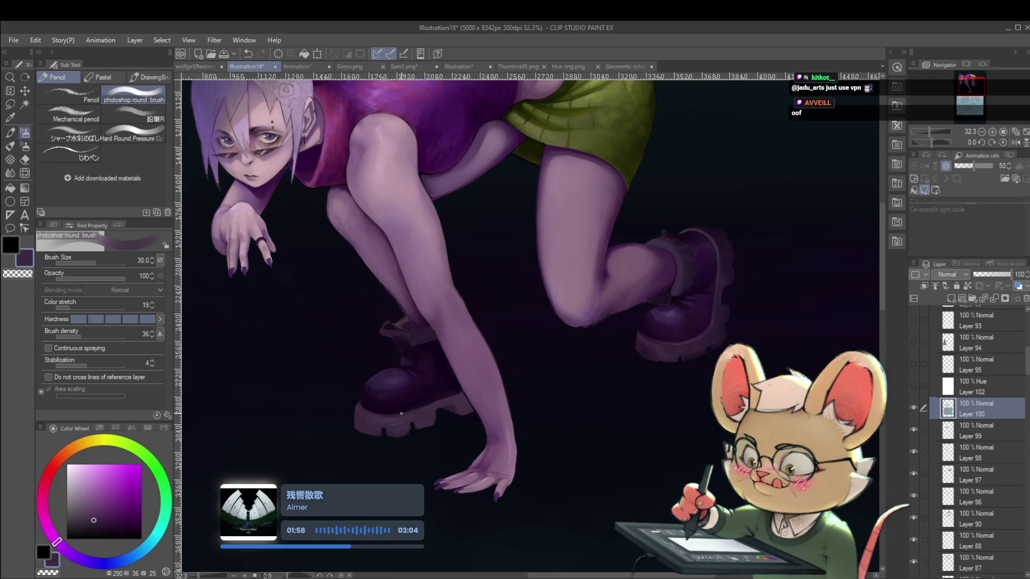
# Step: Mirror the canvas horizontally and inspect the boot sole up close before zooming back out
pyautogui.click(1016, 142)
pyautogui.moveTo(782, 263); pyautogui.dragTo(555, 351)
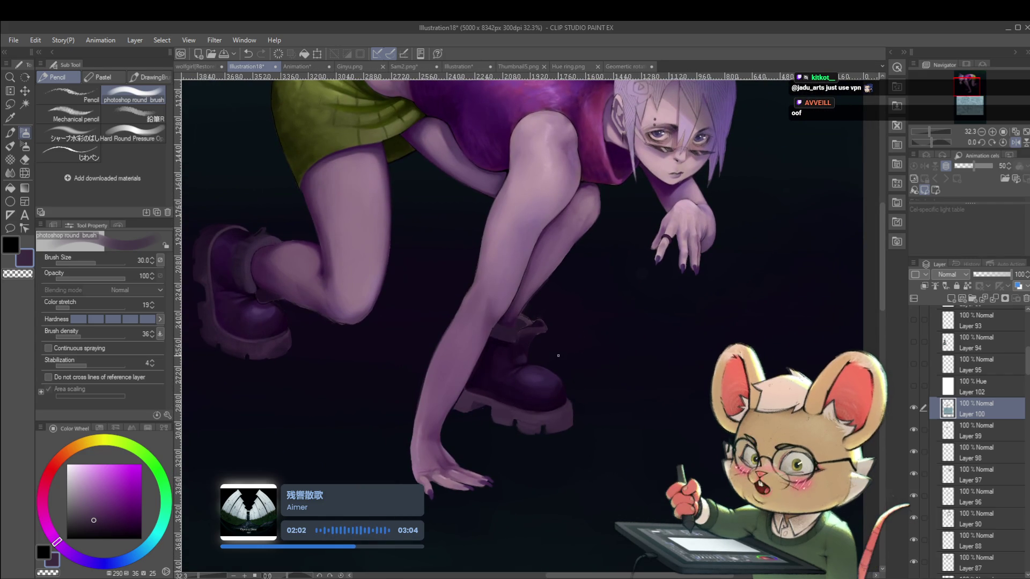
pyautogui.moveTo(558, 356); pyautogui.dragTo(542, 442)
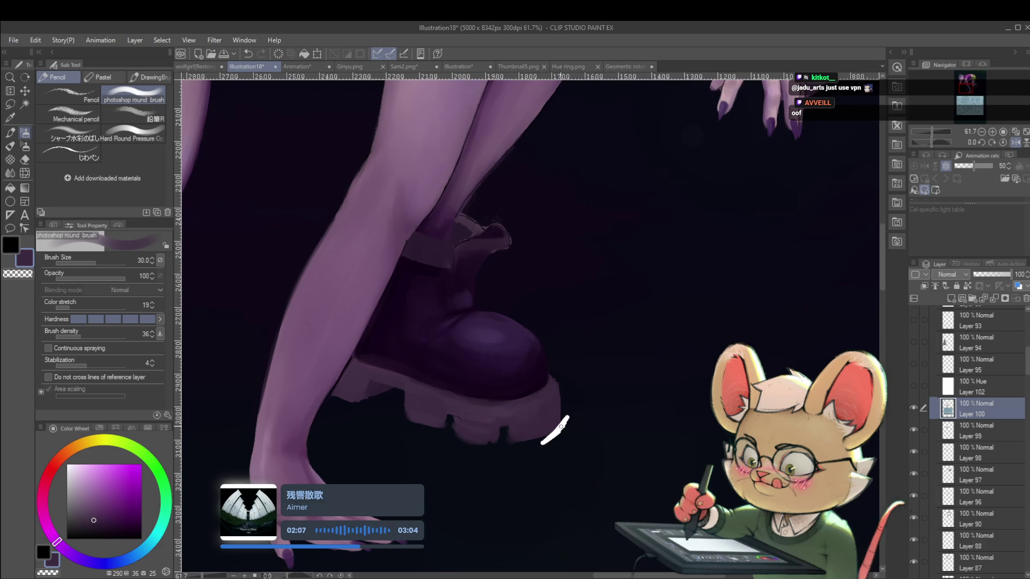
pyautogui.moveTo(520, 458); pyautogui.dragTo(510, 459)
pyautogui.moveTo(558, 427); pyautogui.dragTo(547, 425)
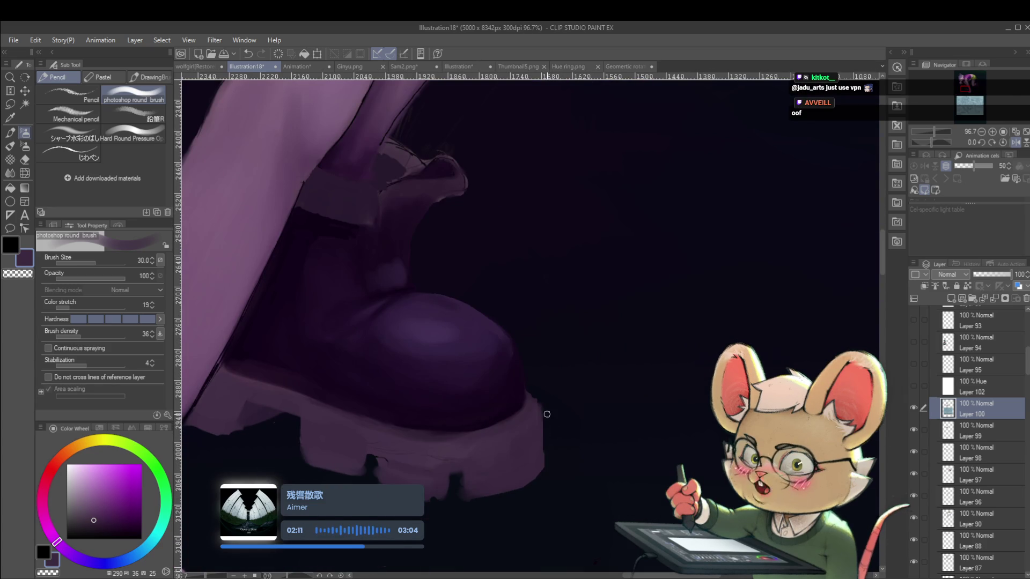
pyautogui.moveTo(547, 490); pyautogui.dragTo(585, 432)
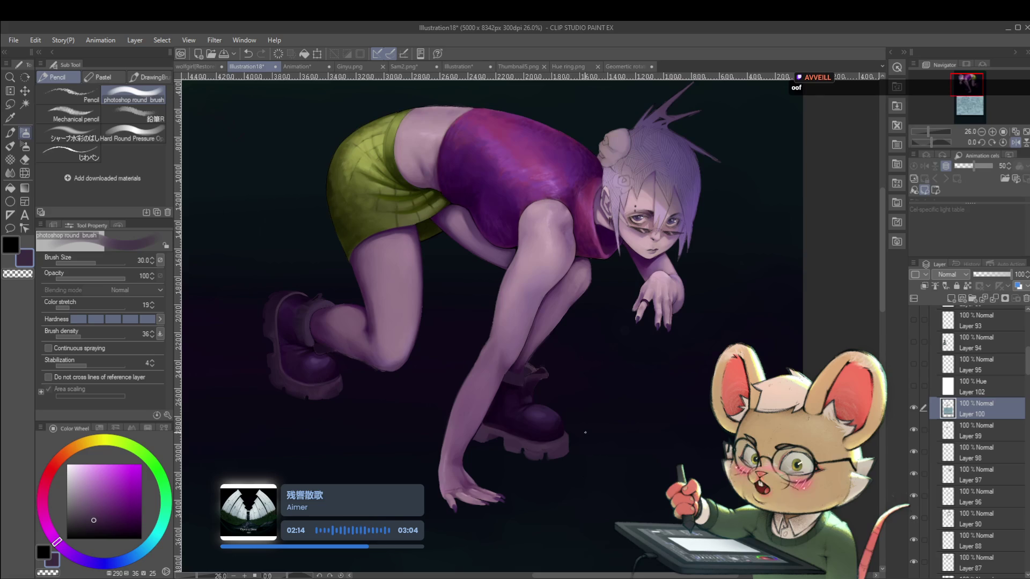
# Step: Unflip the canvas to normal and look over the boot and leg before zooming out
pyautogui.click(1015, 143)
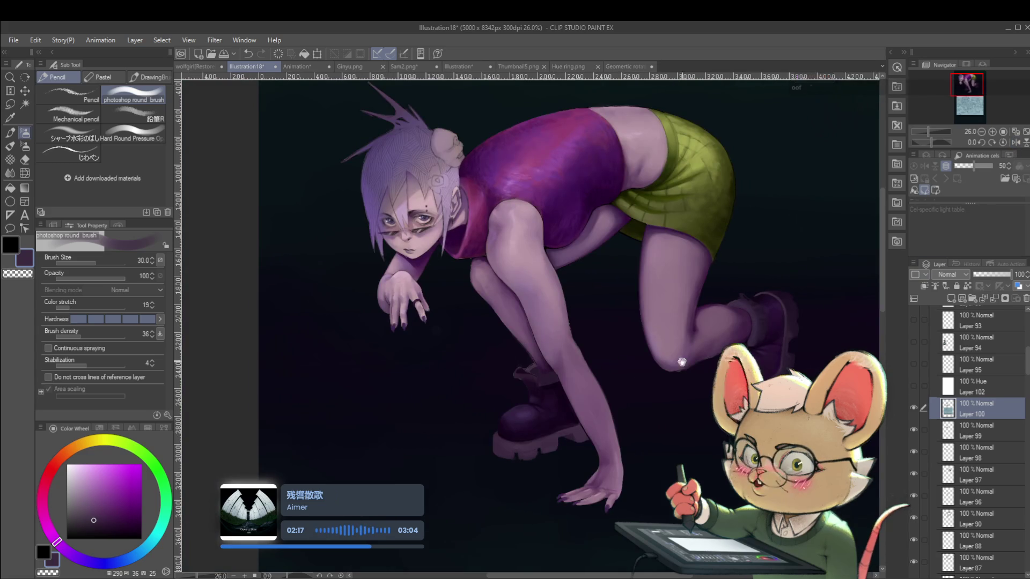
pyautogui.moveTo(639, 374); pyautogui.dragTo(581, 321)
pyautogui.moveTo(530, 358); pyautogui.dragTo(423, 388)
pyautogui.moveTo(427, 379)
pyautogui.mouseDown()
pyautogui.moveTo(287, 442)
pyautogui.moveTo(441, 333)
pyautogui.mouseUp()
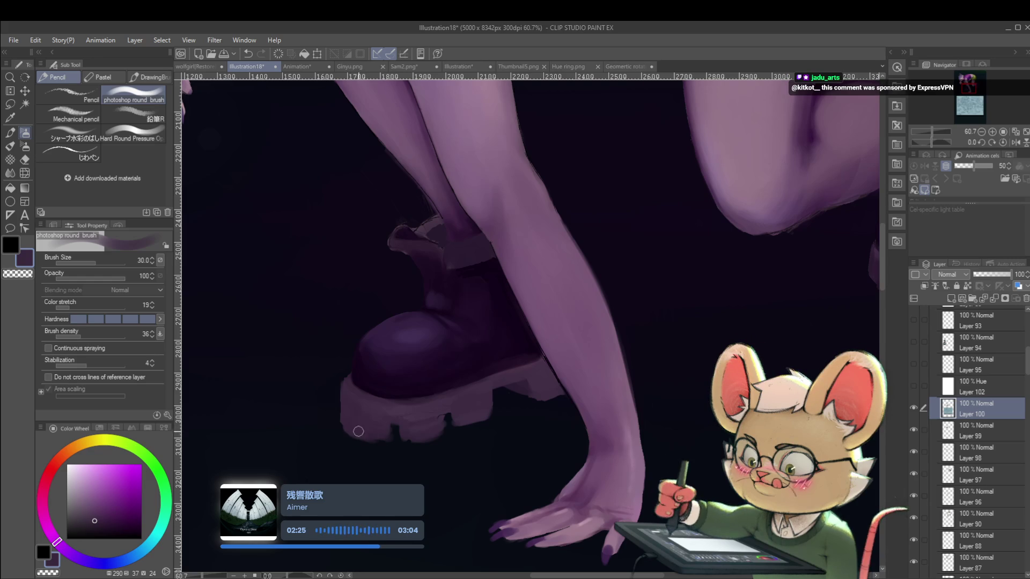
pyautogui.scroll(-6, 379, 415)
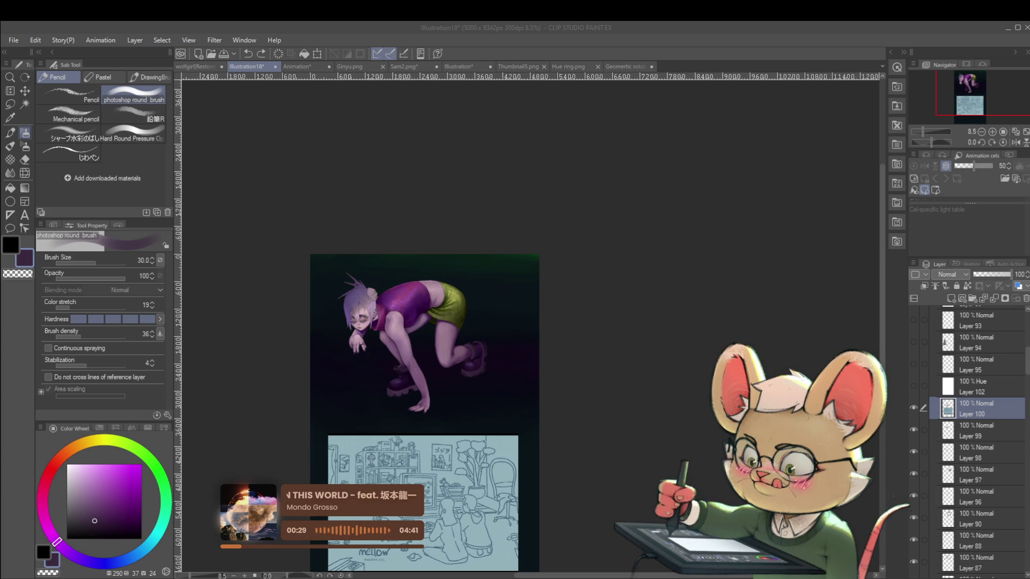
pyautogui.hotkey('alt', 'Tab')
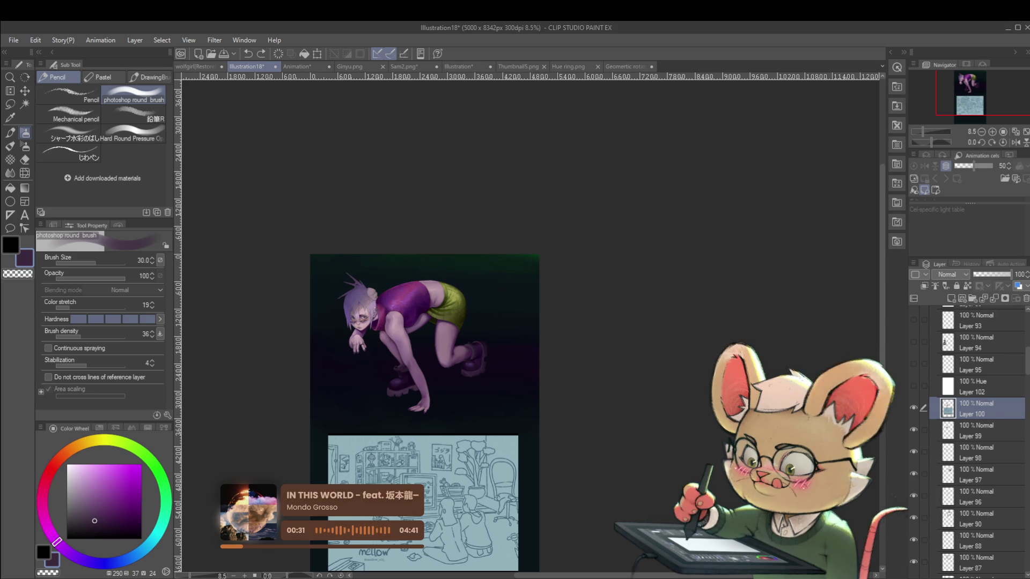